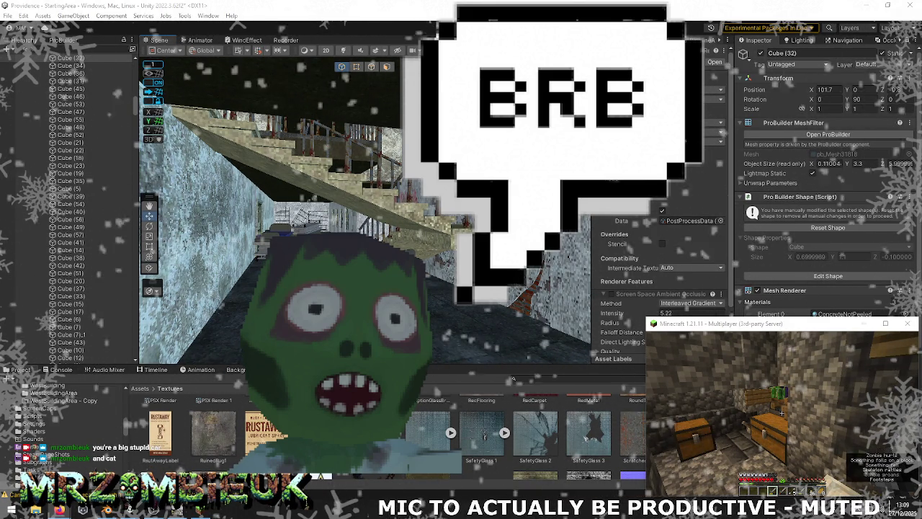
Select the stair landing slab in Unity and locate its ConcreteBareDamaged3 material in the Project window
{"action": "key", "text": "alt+Tab"}
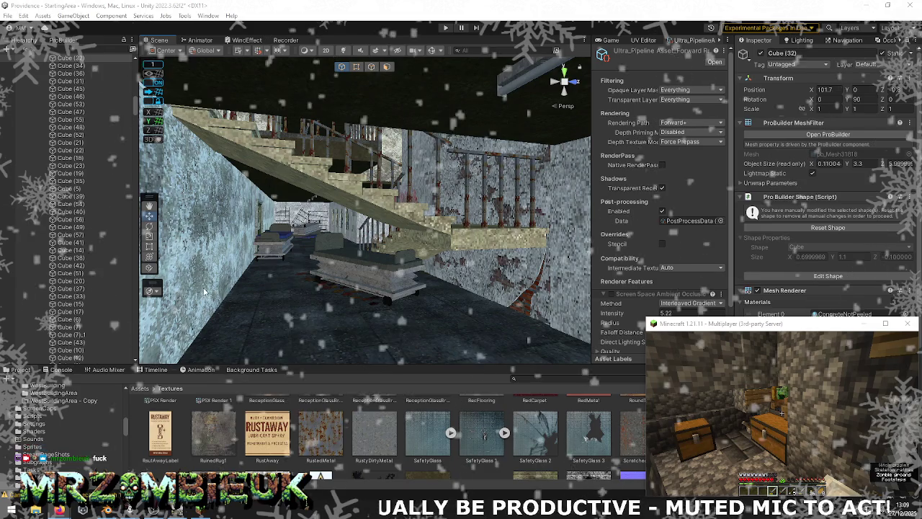
{"action": "left_click", "coordinate": [479, 238]}
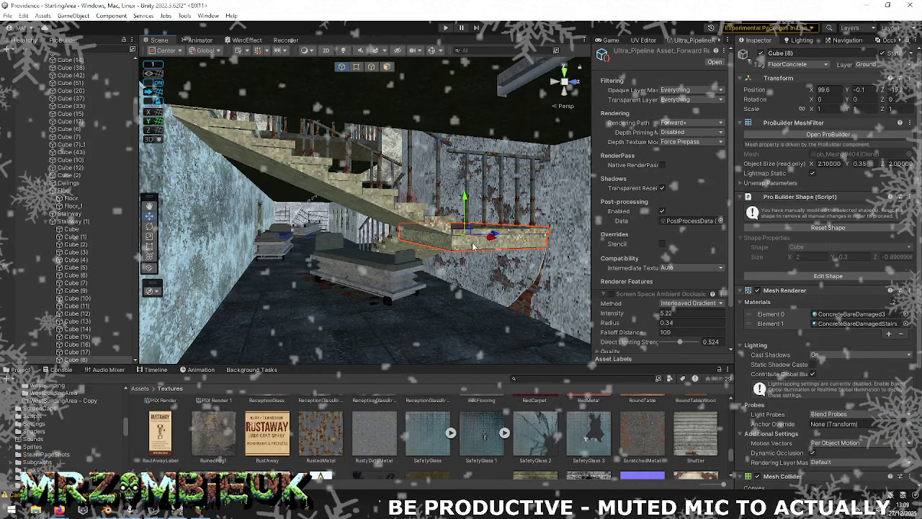
{"action": "left_click", "coordinate": [851, 314]}
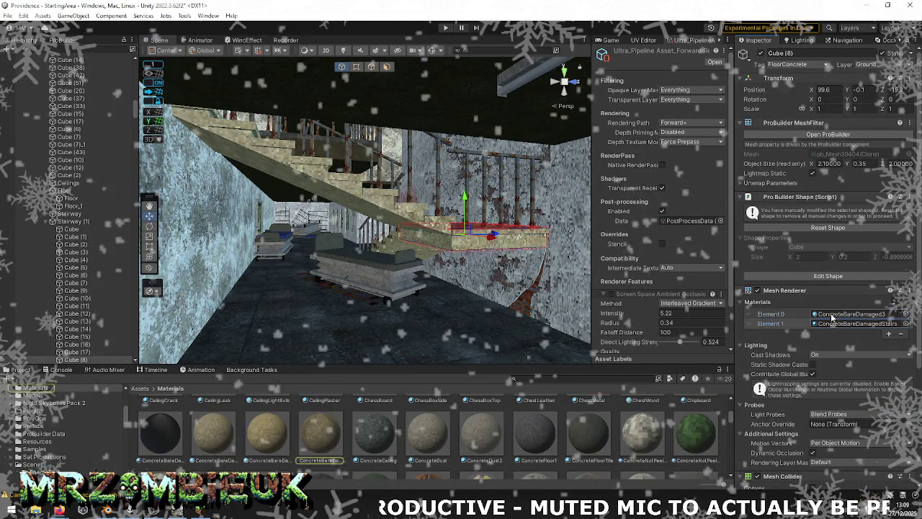
{"action": "key", "text": "alt+Tab"}
{"action": "key", "text": "alt+Tab"}
{"action": "key", "text": "alt+Tab"}
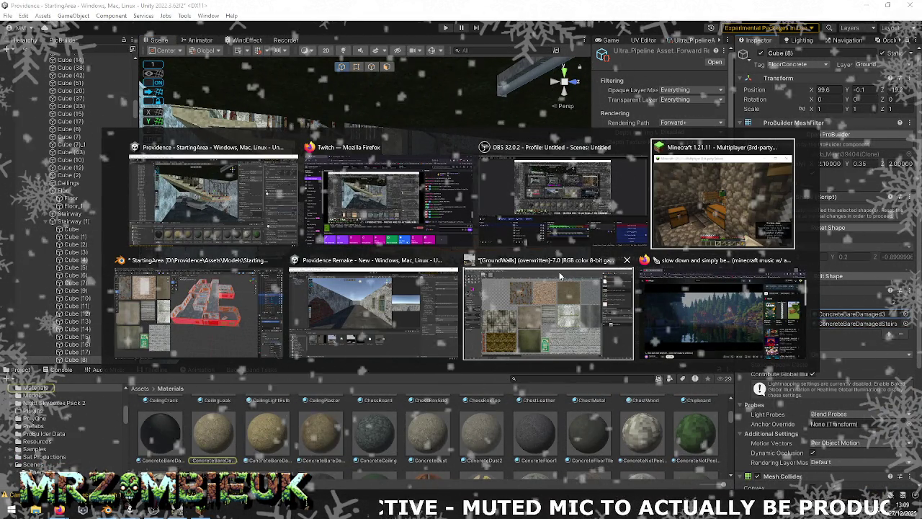
{"action": "key", "text": "alt+Tab"}
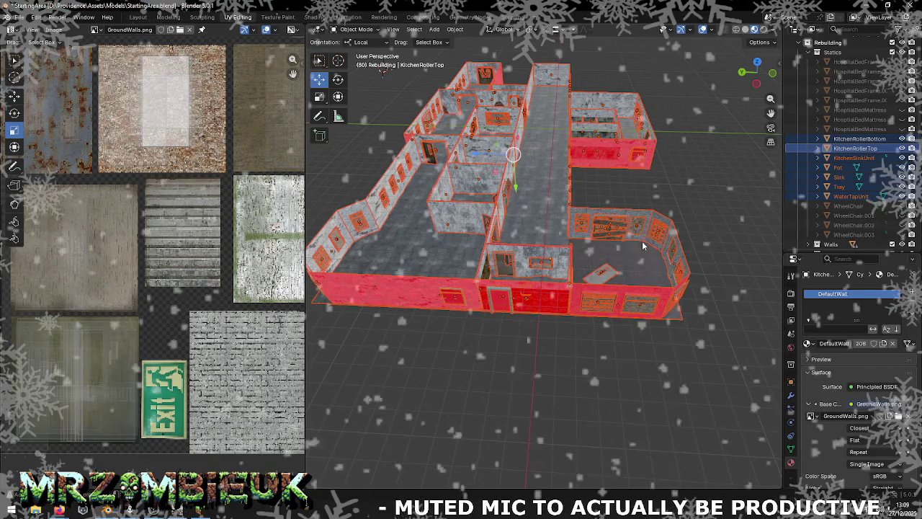
Deselect the walls, frame the four-window wall, and unhide HospitalBedFrame.001 with Alt+H
{"action": "left_click", "coordinate": [702, 208]}
{"action": "middle_click_drag", "start_coordinate": [570, 253], "coordinate": [590, 220]}
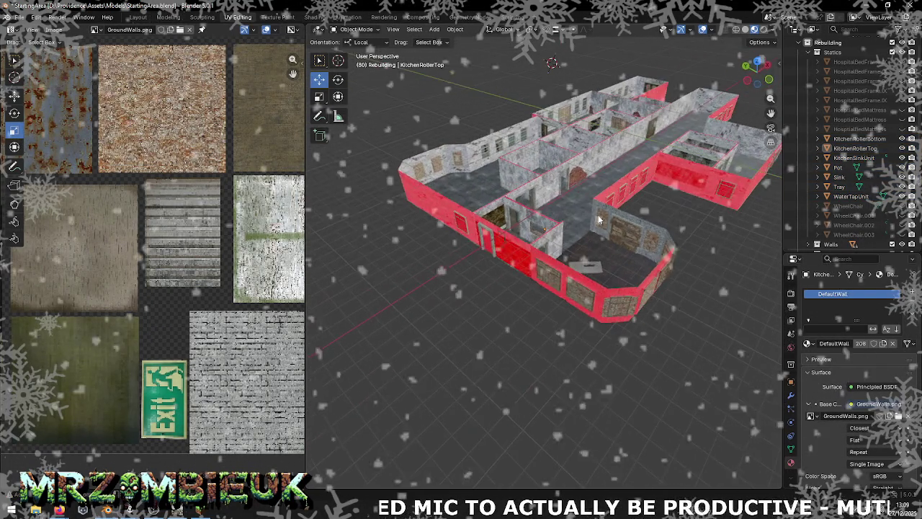
{"action": "scroll", "coordinate": [610, 213], "scroll_direction": "up", "scroll_amount": 2}
{"action": "scroll", "coordinate": [532, 288], "scroll_direction": "up", "scroll_amount": 2}
{"action": "scroll", "coordinate": [547, 267], "scroll_direction": "up", "scroll_amount": 2}
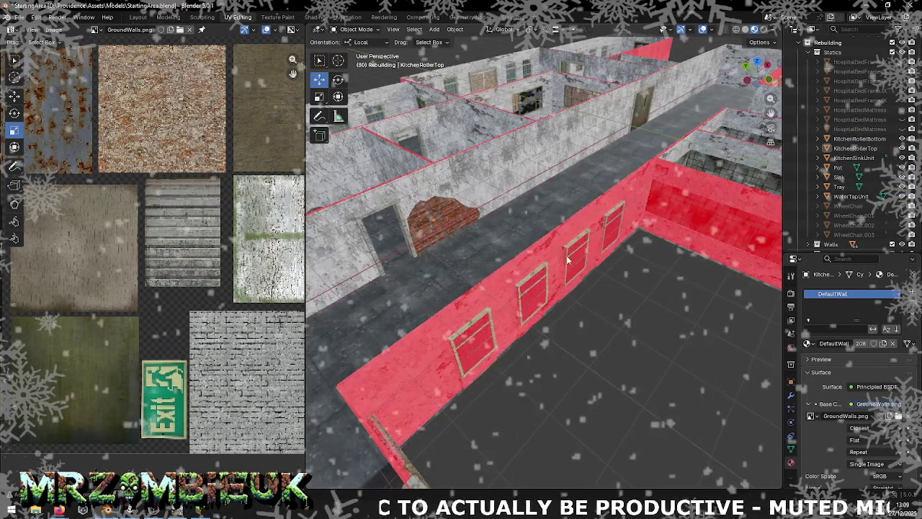
{"action": "scroll", "coordinate": [558, 256], "scroll_direction": "up", "scroll_amount": 2}
{"action": "mouse_move", "coordinate": [506, 276]}
{"action": "middle_mouse_down"}
{"action": "mouse_move", "coordinate": [550, 289]}
{"action": "mouse_move", "coordinate": [607, 259]}
{"action": "mouse_move", "coordinate": [702, 256]}
{"action": "mouse_move", "coordinate": [560, 284]}
{"action": "mouse_move", "coordinate": [656, 159]}
{"action": "middle_mouse_up"}
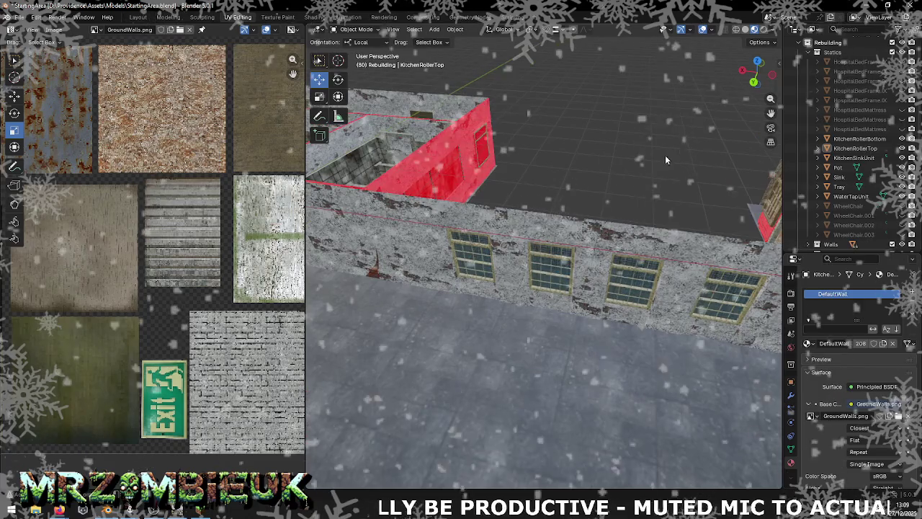
{"action": "scroll", "coordinate": [844, 167], "scroll_direction": "down", "scroll_amount": 2}
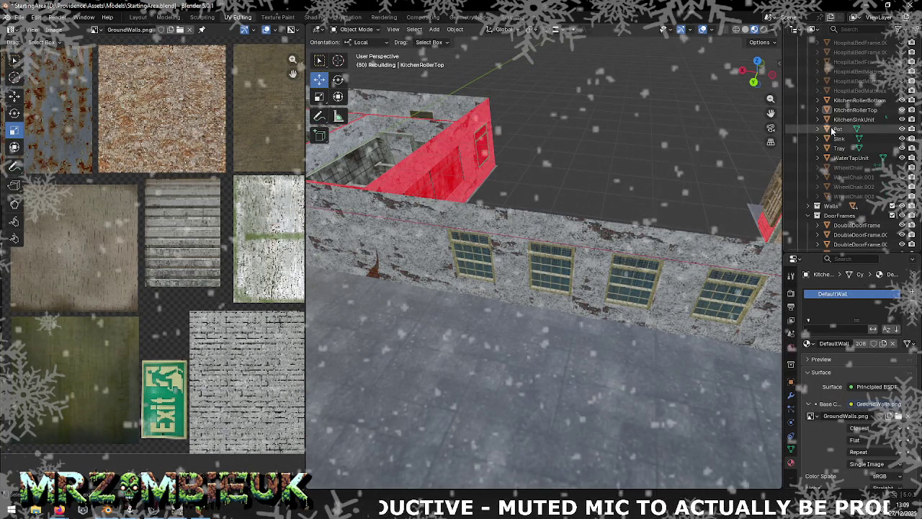
{"action": "scroll", "coordinate": [807, 77], "scroll_direction": "up", "scroll_amount": 3}
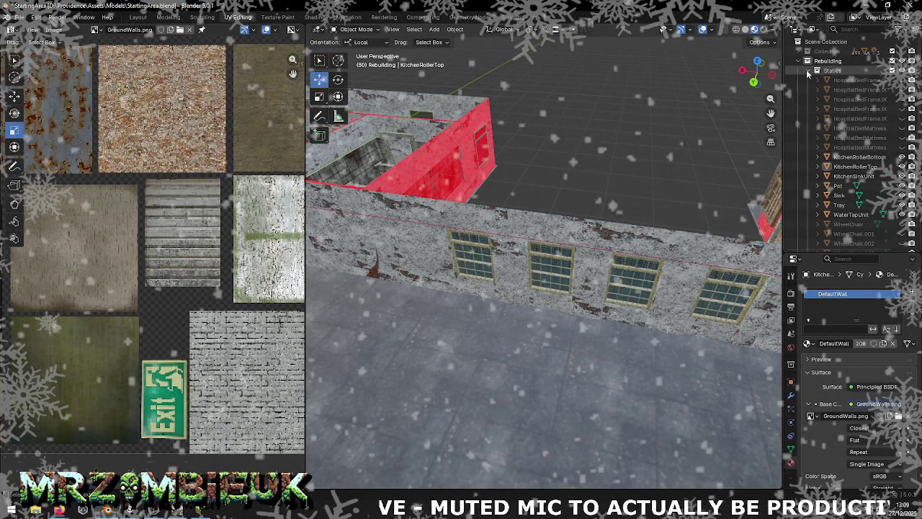
{"action": "left_click", "coordinate": [847, 81]}
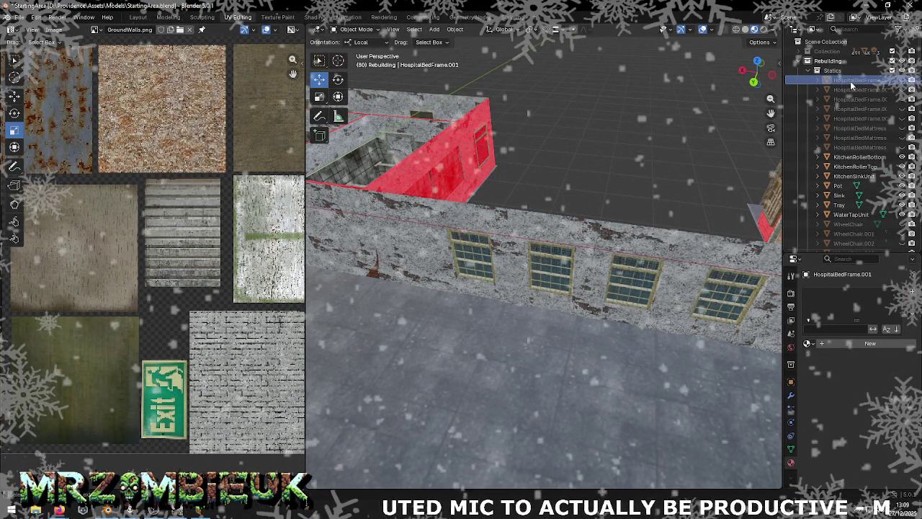
{"action": "key", "text": "alt+h"}
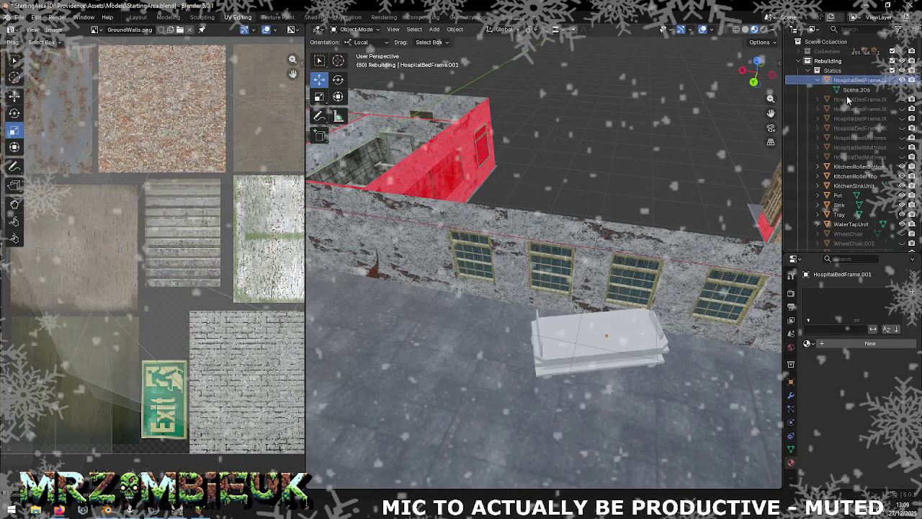
{"action": "key", "text": "Tab"}
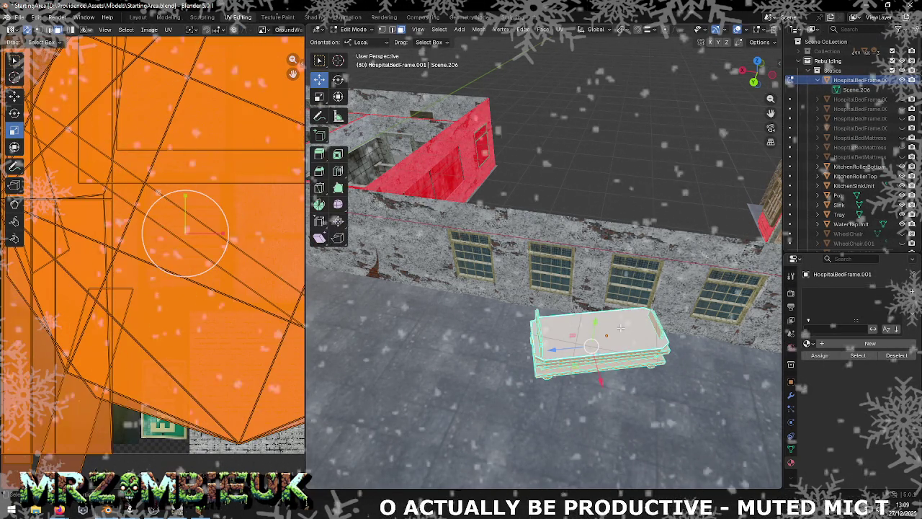
{"action": "key", "text": "KP_Decimal"}
{"action": "scroll", "coordinate": [628, 292], "scroll_direction": "up", "scroll_amount": 2}
{"action": "scroll", "coordinate": [620, 259], "scroll_direction": "up", "scroll_amount": 2}
{"action": "scroll", "coordinate": [605, 216], "scroll_direction": "up", "scroll_amount": 2}
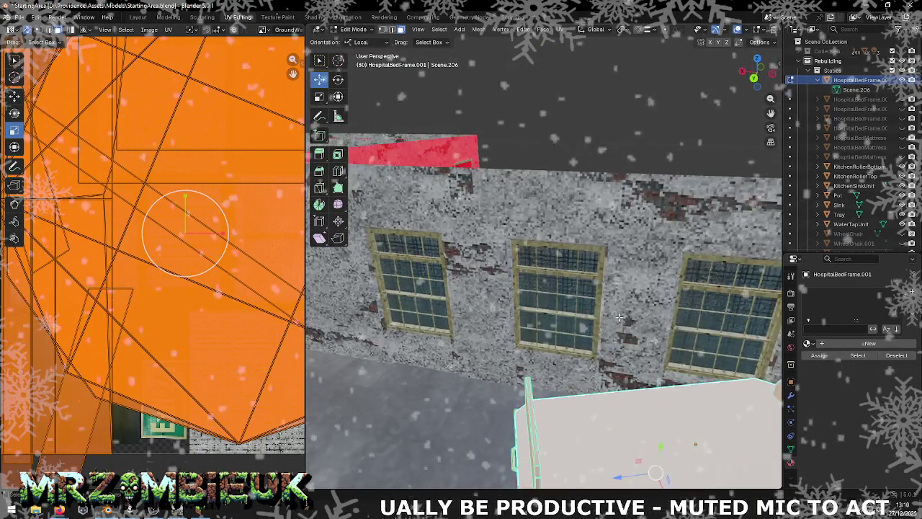
{"action": "scroll", "coordinate": [591, 160], "scroll_direction": "up", "scroll_amount": 2}
{"action": "middle_click_drag", "start_coordinate": [591, 160], "coordinate": [639, 187]}
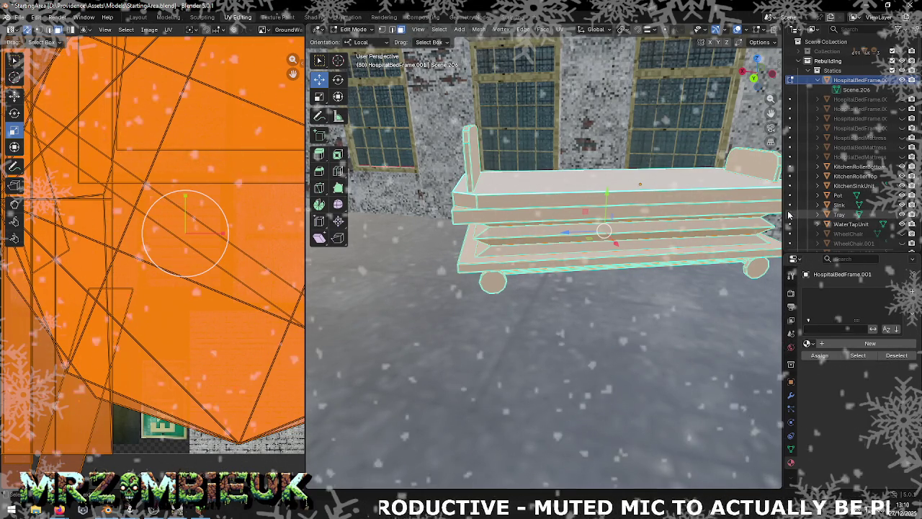
{"action": "key", "text": "Down"}
{"action": "key", "text": "Down"}
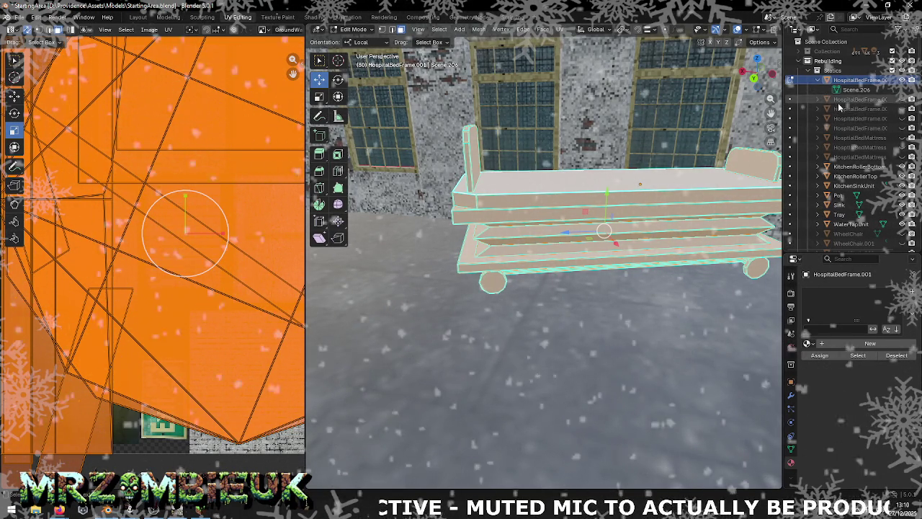
{"action": "key", "text": "Down"}
{"action": "key", "text": "Down"}
{"action": "key", "text": "Down"}
{"action": "key", "text": "Down"}
{"action": "key", "text": "Down"}
{"action": "key", "text": "Down"}
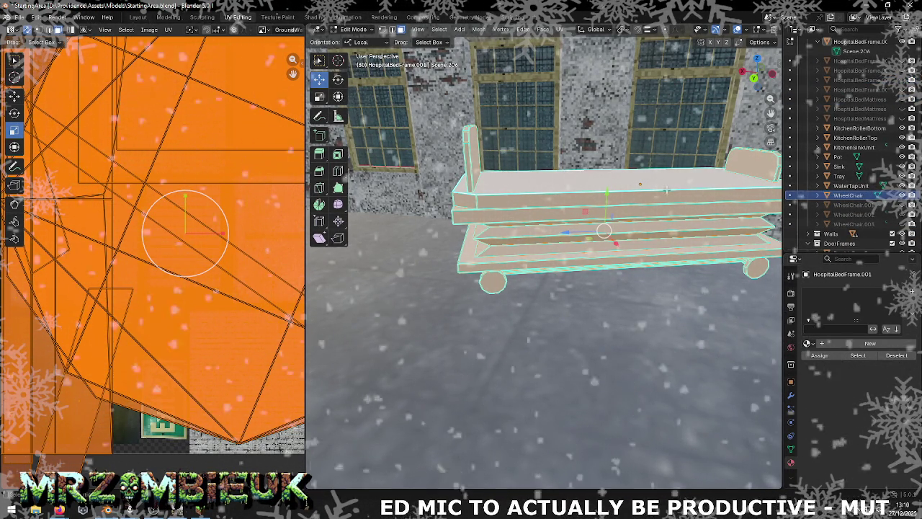
{"action": "key", "text": "Tab"}
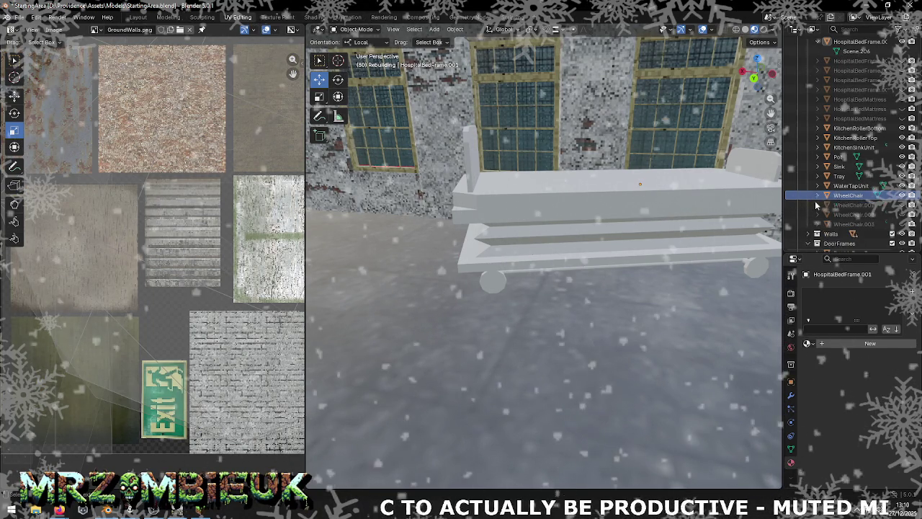
Make WheelChair.001 active and select the wheelchair model in the room
{"action": "key", "text": "Down"}
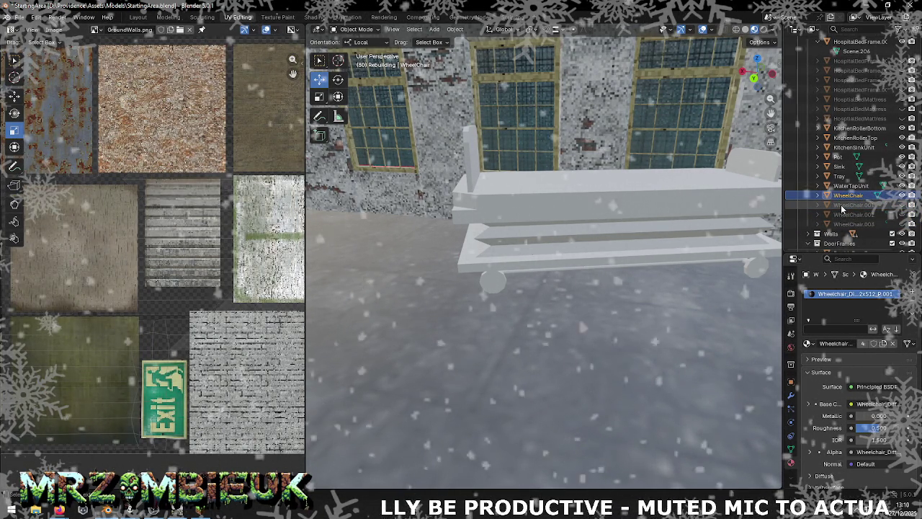
{"action": "scroll", "coordinate": [153, 247], "scroll_direction": "down", "scroll_amount": 5}
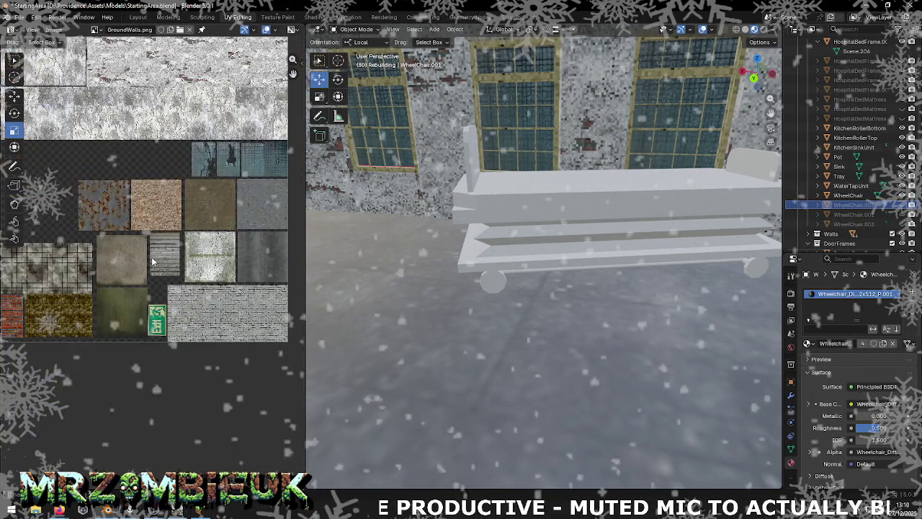
{"action": "scroll", "coordinate": [154, 247], "scroll_direction": "down", "scroll_amount": 2}
{"action": "scroll", "coordinate": [154, 247], "scroll_direction": "up", "scroll_amount": 1}
{"action": "scroll", "coordinate": [166, 250], "scroll_direction": "down", "scroll_amount": 1}
{"action": "scroll", "coordinate": [180, 256], "scroll_direction": "up", "scroll_amount": 2}
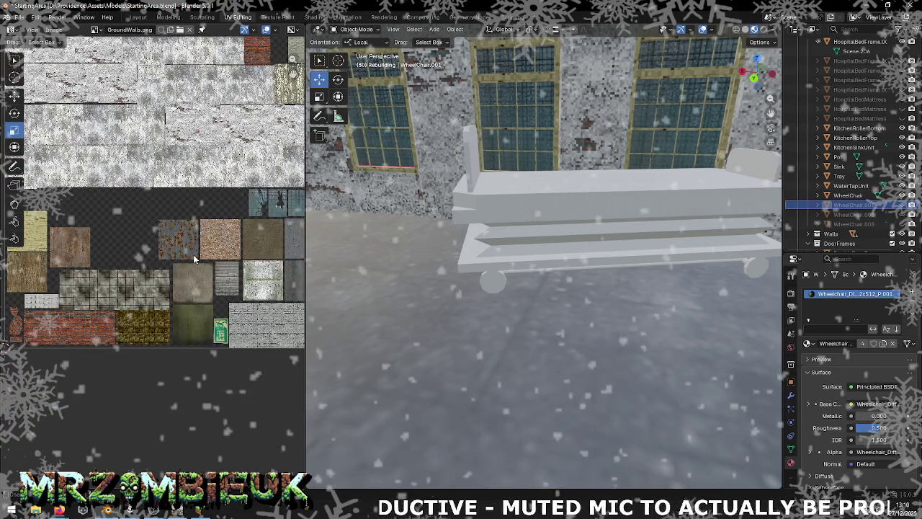
{"action": "scroll", "coordinate": [193, 259], "scroll_direction": "down", "scroll_amount": 1}
{"action": "mouse_move", "coordinate": [504, 245]}
{"action": "middle_mouse_down"}
{"action": "mouse_move", "coordinate": [398, 241]}
{"action": "mouse_move", "coordinate": [751, 242]}
{"action": "mouse_move", "coordinate": [662, 254]}
{"action": "mouse_move", "coordinate": [658, 222]}
{"action": "mouse_move", "coordinate": [591, 223]}
{"action": "mouse_move", "coordinate": [603, 212]}
{"action": "middle_mouse_up"}
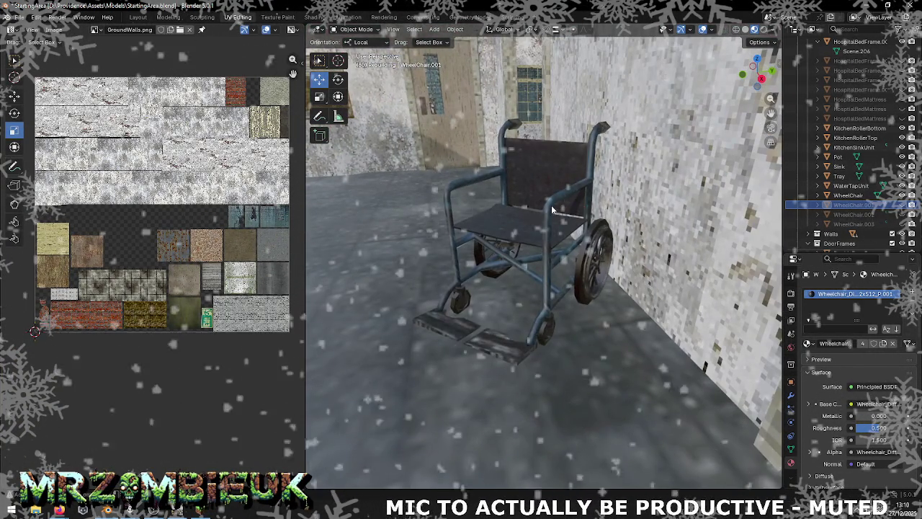
{"action": "left_click", "coordinate": [604, 217]}
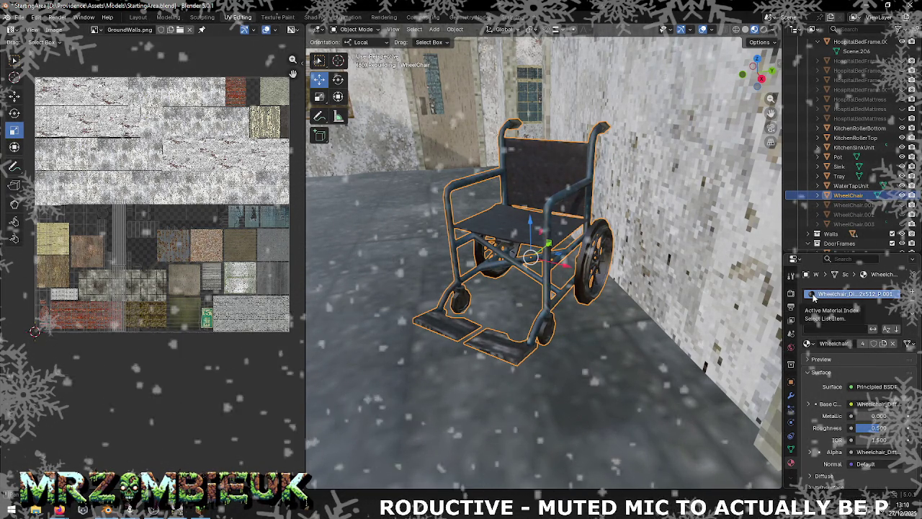
Set the wheelchair's Base Color image to Wheelchair_DiffuseNormalCombined_512x512_P.png and return to Unity
{"action": "left_click", "coordinate": [817, 404]}
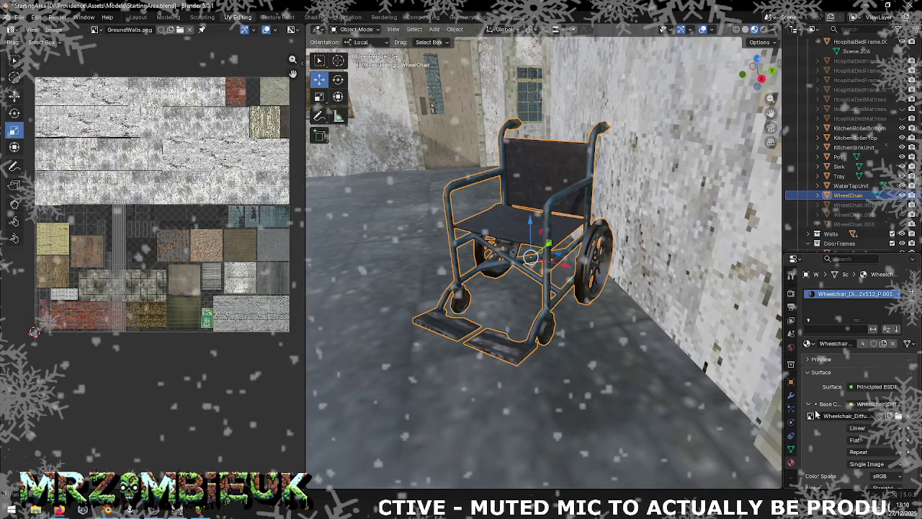
{"action": "left_click", "coordinate": [812, 416]}
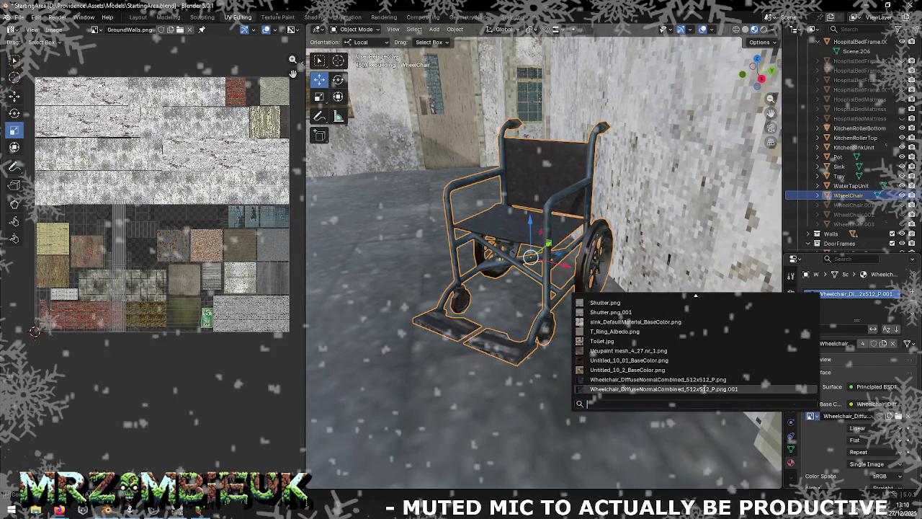
{"action": "left_click", "coordinate": [702, 380]}
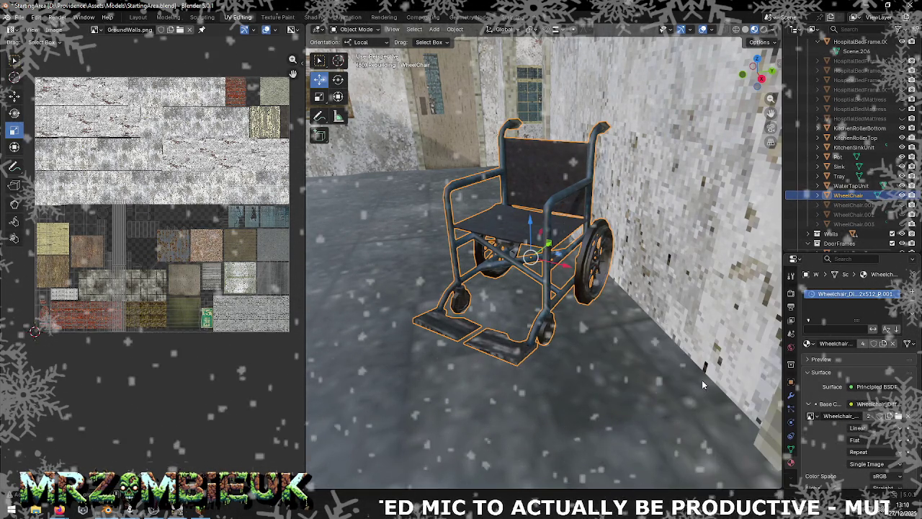
{"action": "left_click", "coordinate": [811, 416]}
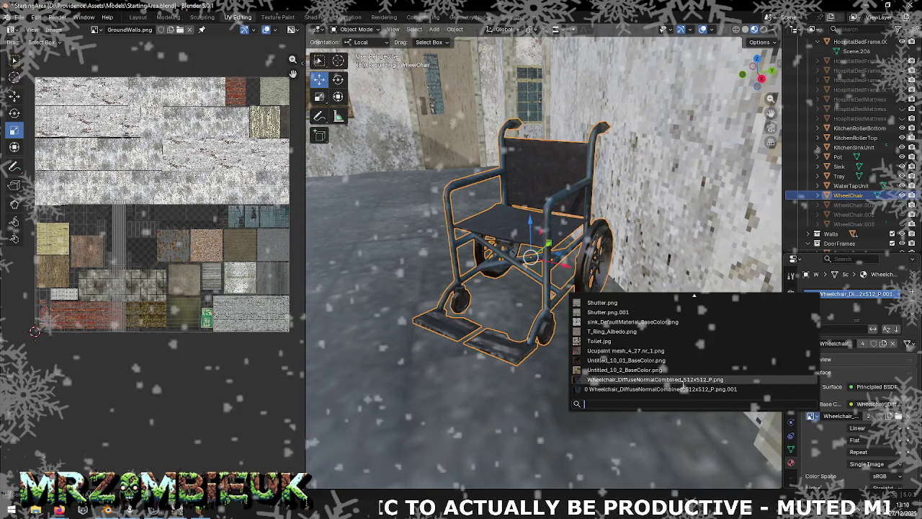
{"action": "left_click", "coordinate": [591, 389]}
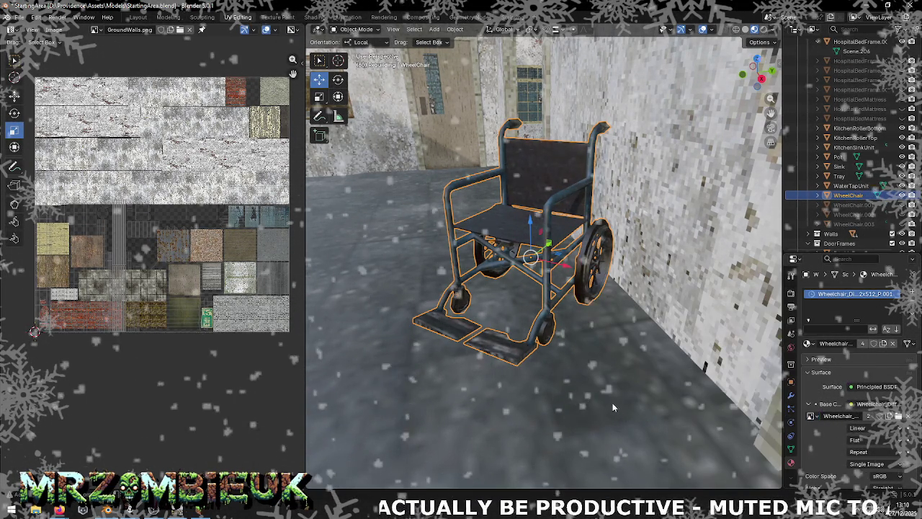
{"action": "key", "text": "alt+Tab"}
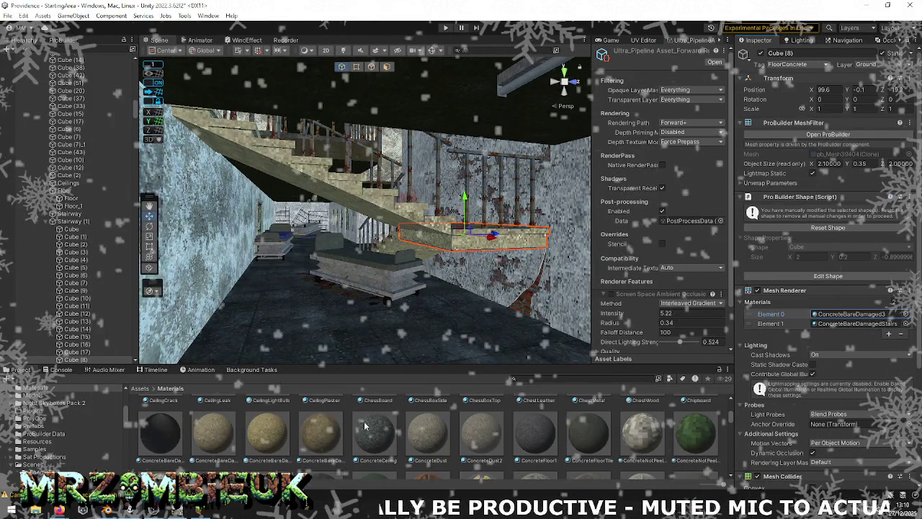
Inspect the ConcreteFloor1 material and bring the hospital ward into the Scene view
{"action": "left_click", "coordinate": [534, 432]}
{"action": "scroll", "coordinate": [532, 440], "scroll_direction": "down", "scroll_amount": 3}
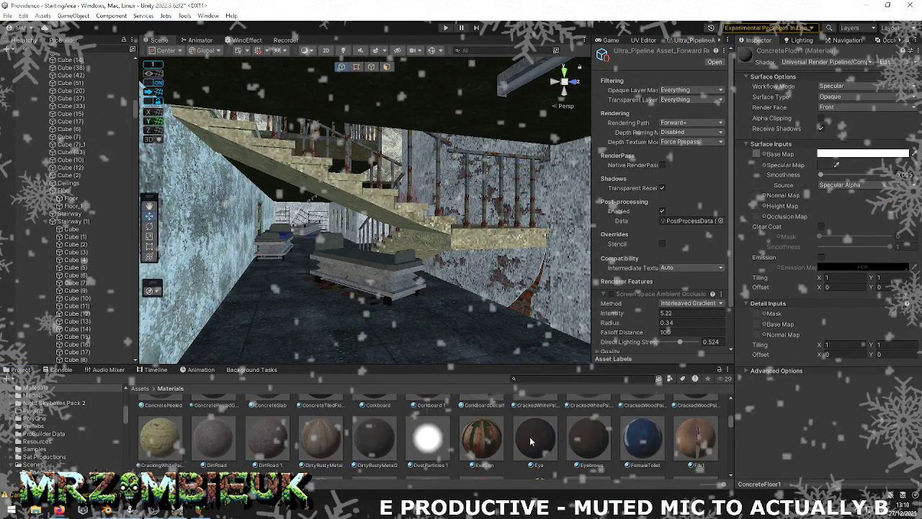
{"action": "scroll", "coordinate": [531, 439], "scroll_direction": "down", "scroll_amount": 3}
{"action": "scroll", "coordinate": [529, 441], "scroll_direction": "down", "scroll_amount": 3}
{"action": "scroll", "coordinate": [529, 441], "scroll_direction": "down", "scroll_amount": 3}
{"action": "scroll", "coordinate": [529, 441], "scroll_direction": "down", "scroll_amount": 3}
{"action": "scroll", "coordinate": [529, 441], "scroll_direction": "down", "scroll_amount": 3}
{"action": "scroll", "coordinate": [530, 441], "scroll_direction": "down", "scroll_amount": 3}
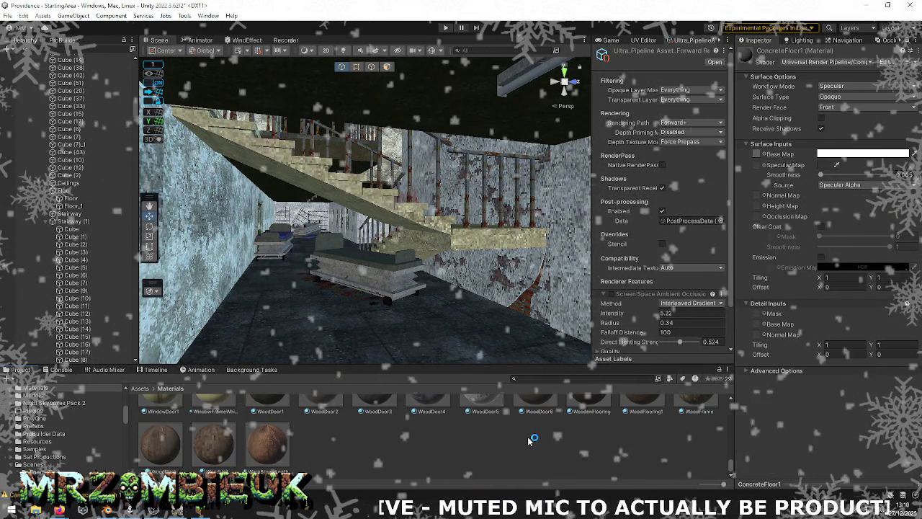
{"action": "scroll", "coordinate": [529, 441], "scroll_direction": "up", "scroll_amount": 1}
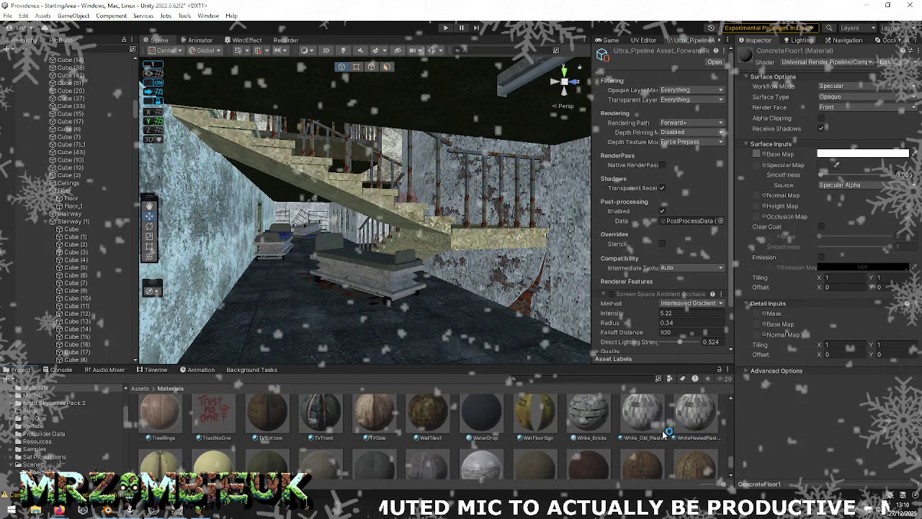
{"action": "left_click_drag", "start_coordinate": [529, 441], "coordinate": [312, 239]}
{"action": "right_click_drag", "start_coordinate": [313, 238], "coordinate": [101, 297]}
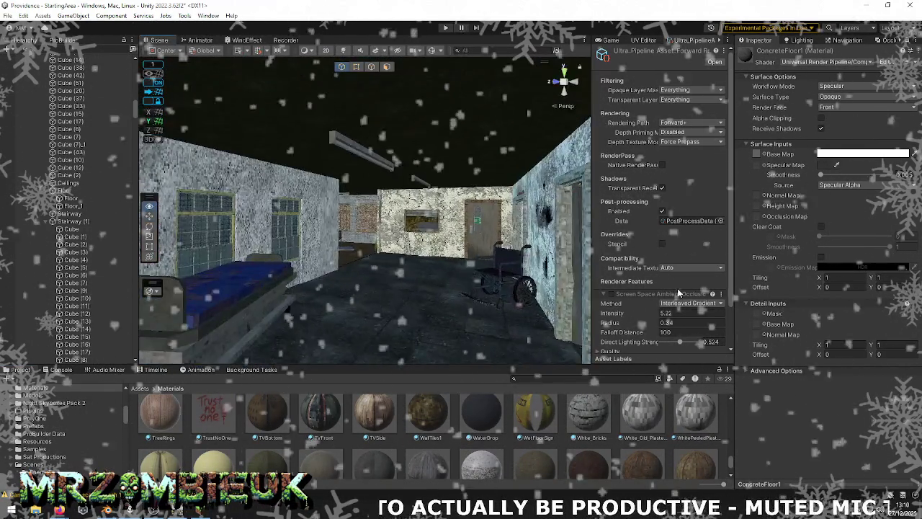
Select the wheelchair seat and trace its material's Base Map to the Wheelchair_DiffuseNormalCombined_512x512_P import settings
{"action": "left_click", "coordinate": [494, 273]}
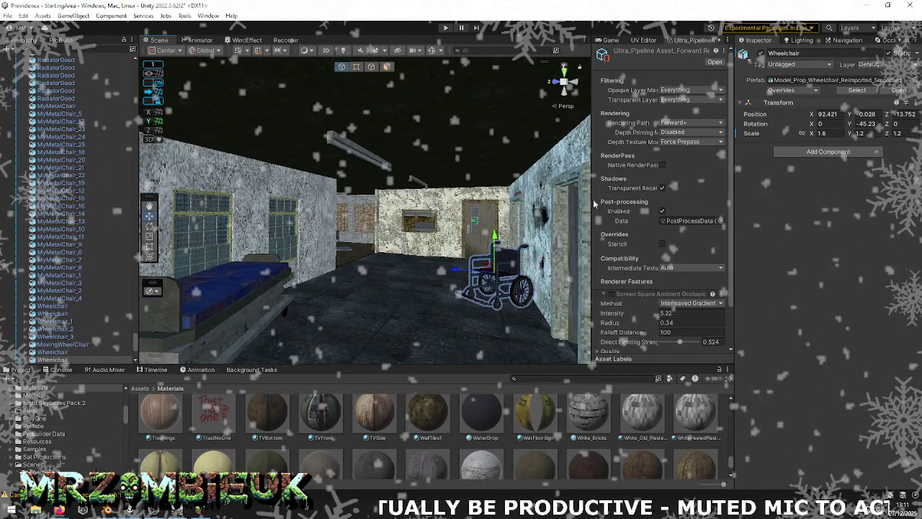
{"action": "left_click", "coordinate": [514, 275]}
{"action": "double_click", "coordinate": [843, 173]}
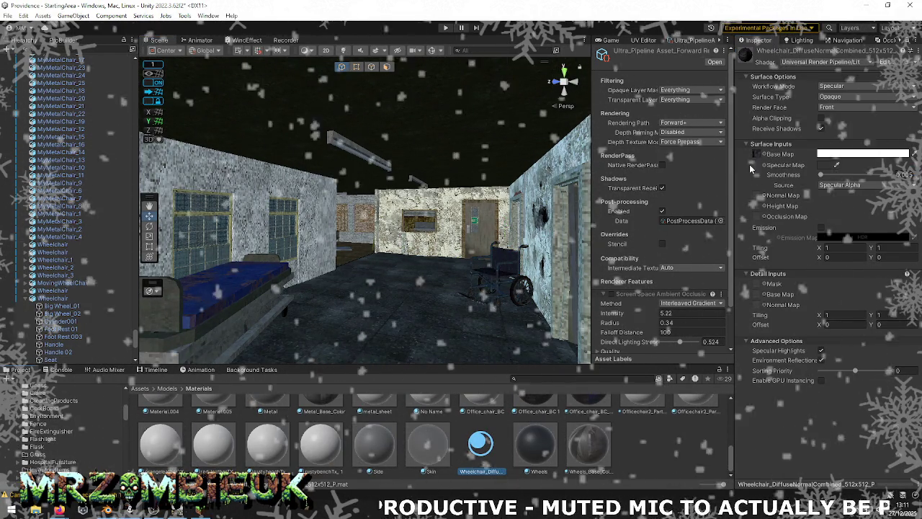
{"action": "left_click", "coordinate": [755, 153]}
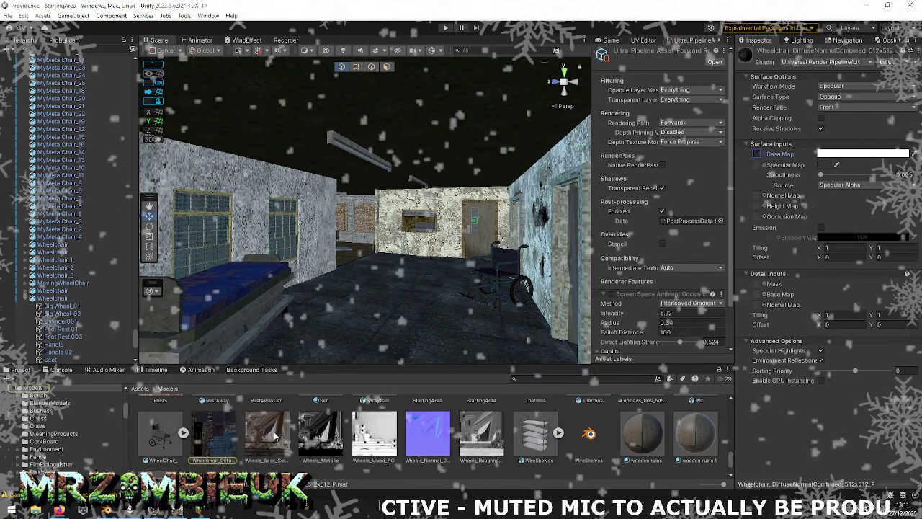
{"action": "left_click", "coordinate": [227, 442]}
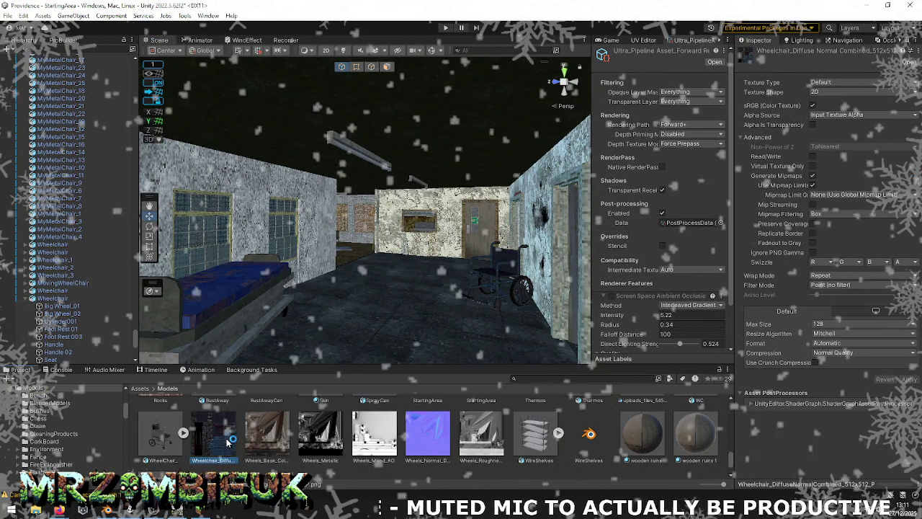
Open the wheelchair diffuse texture in GIMP, zoom in on the 128×128 image, then return to Blender
{"action": "double_click", "coordinate": [243, 433]}
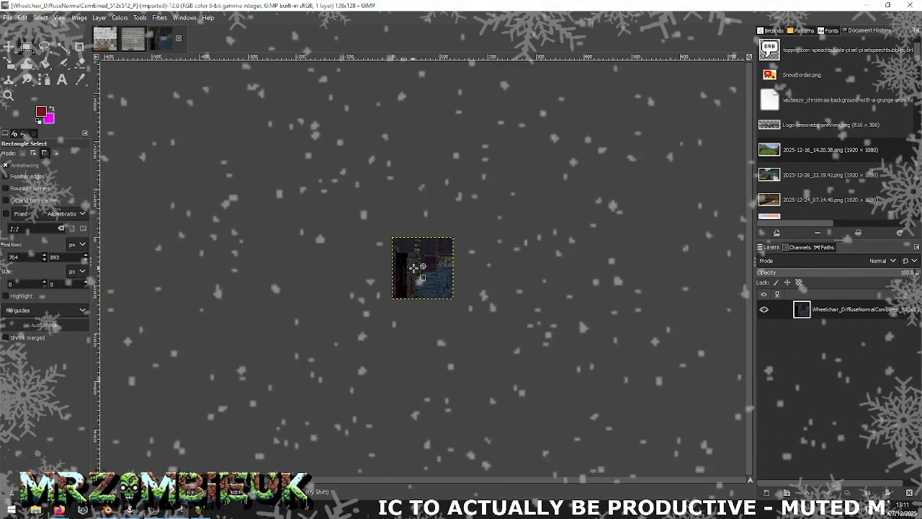
{"action": "scroll", "coordinate": [414, 267], "scroll_direction": "up", "scroll_amount": 4, "text": "ctrl"}
{"action": "scroll", "coordinate": [414, 268], "scroll_direction": "down", "scroll_amount": 1, "text": "ctrl"}
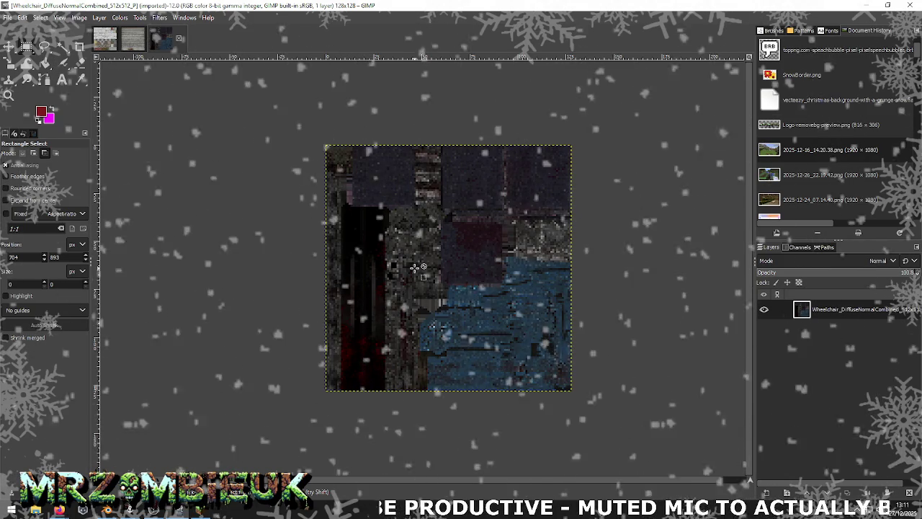
{"action": "scroll", "coordinate": [415, 268], "scroll_direction": "down", "scroll_amount": 1, "text": "ctrl"}
{"action": "key", "text": "alt+Tab"}
{"action": "key", "text": "alt+Tab"}
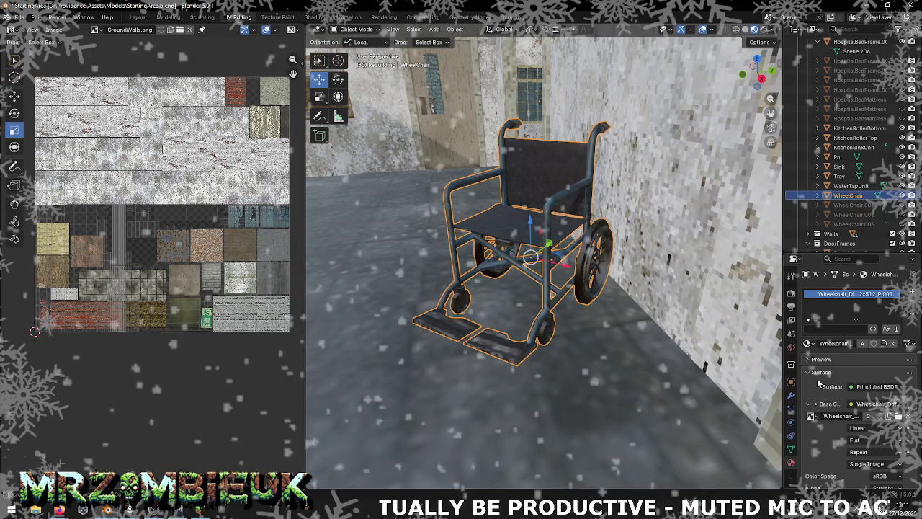
Display Wheelchair_DiffuseNormalCombined_512x512_P.png in the UV Editor, frame it, and choose Edit Externally
{"action": "left_click", "coordinate": [96, 30]}
{"action": "scroll", "coordinate": [148, 101], "scroll_direction": "down", "scroll_amount": 5}
{"action": "scroll", "coordinate": [148, 101], "scroll_direction": "down", "scroll_amount": 5}
{"action": "scroll", "coordinate": [159, 109], "scroll_direction": "down", "scroll_amount": 5}
{"action": "scroll", "coordinate": [187, 118], "scroll_direction": "down", "scroll_amount": 5}
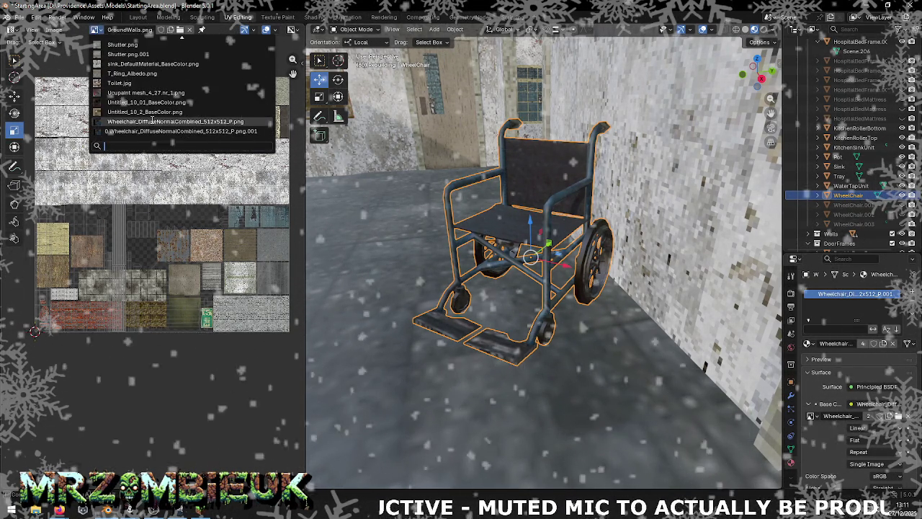
{"action": "left_click", "coordinate": [150, 121]}
{"action": "mouse_move", "coordinate": [163, 203]}
{"action": "middle_mouse_down"}
{"action": "mouse_move", "coordinate": [179, 134]}
{"action": "mouse_move", "coordinate": [137, 281]}
{"action": "middle_mouse_up"}
{"action": "scroll", "coordinate": [180, 131], "scroll_direction": "up", "scroll_amount": 3}
{"action": "scroll", "coordinate": [142, 237], "scroll_direction": "up", "scroll_amount": 3}
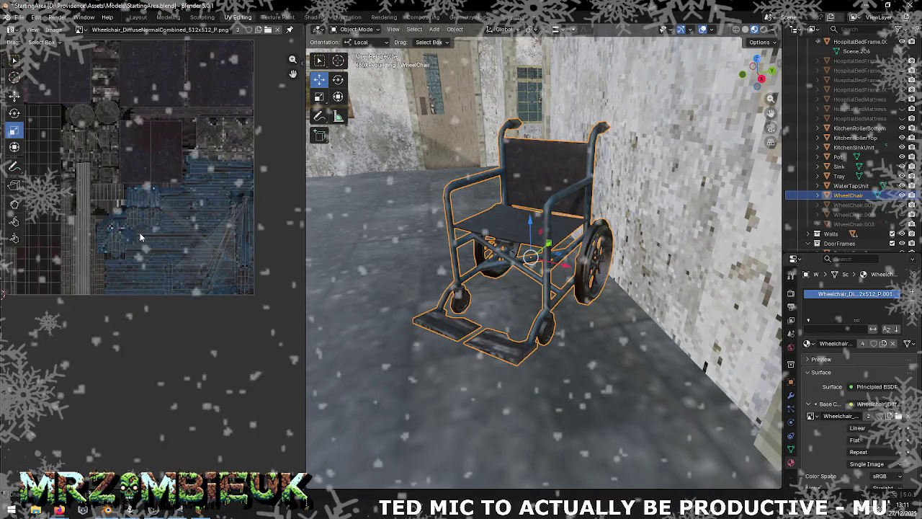
{"action": "mouse_move", "coordinate": [122, 184]}
{"action": "middle_mouse_down"}
{"action": "mouse_move", "coordinate": [176, 216]}
{"action": "mouse_move", "coordinate": [141, 231]}
{"action": "middle_mouse_up"}
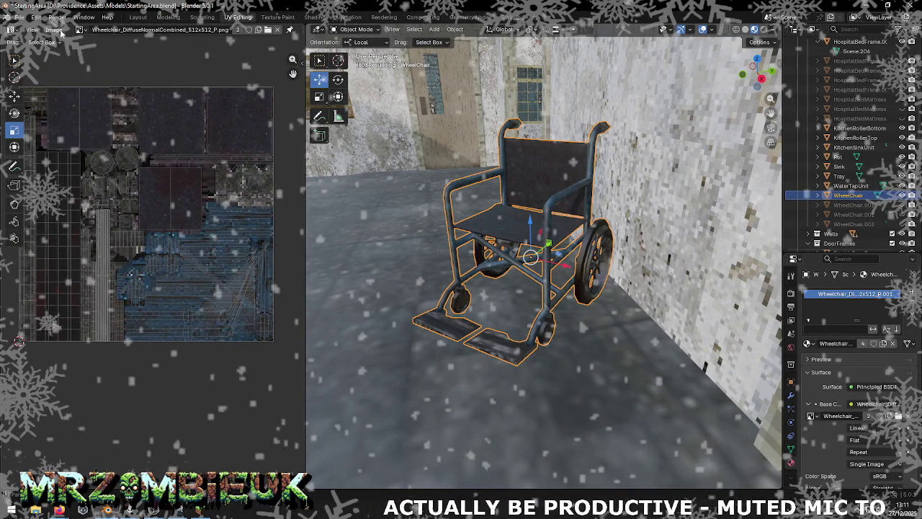
{"action": "left_click", "coordinate": [62, 32]}
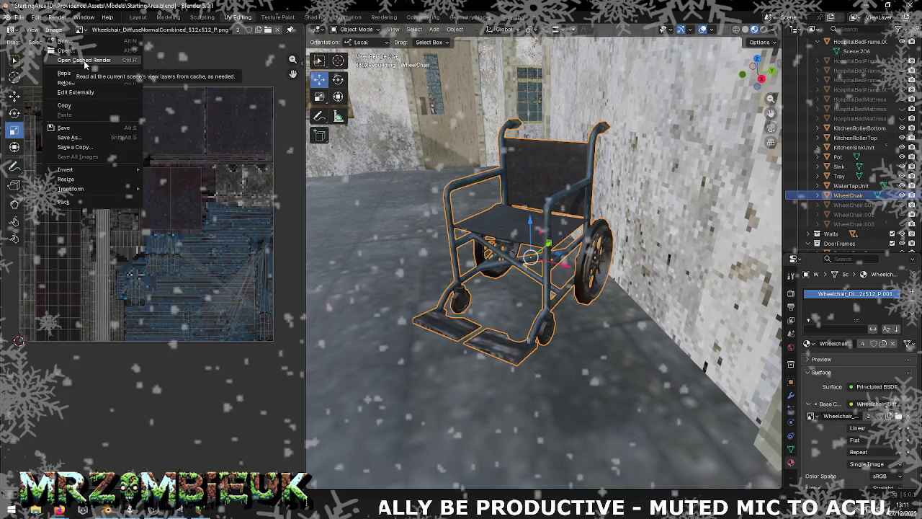
{"action": "left_click", "coordinate": [87, 94]}
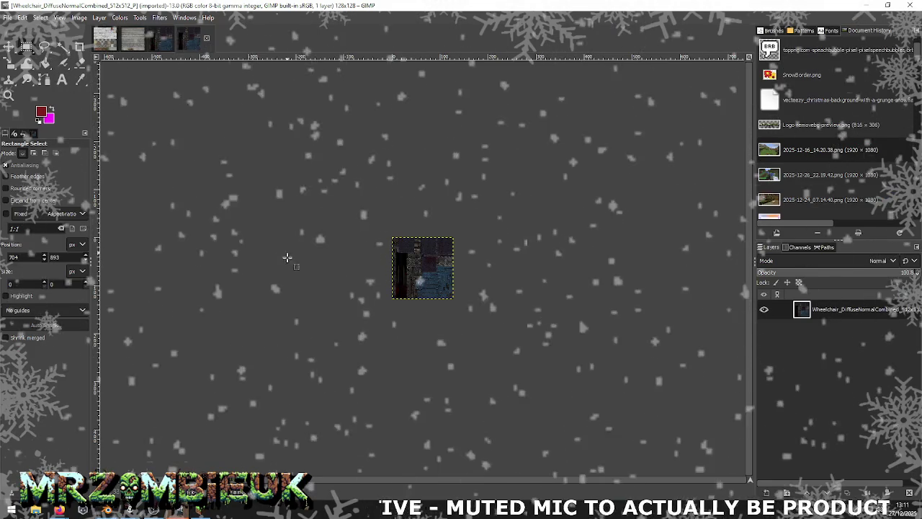
Compare the wheelchair texture with the GroundWalls atlas in GIMP and close the extra wheelchair copy
{"action": "left_click", "coordinate": [7, 19]}
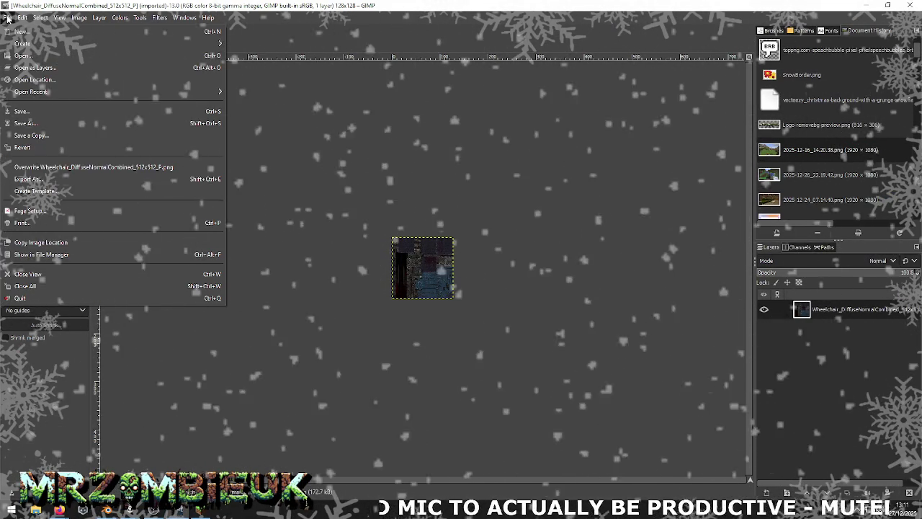
{"action": "left_click", "coordinate": [215, 47]}
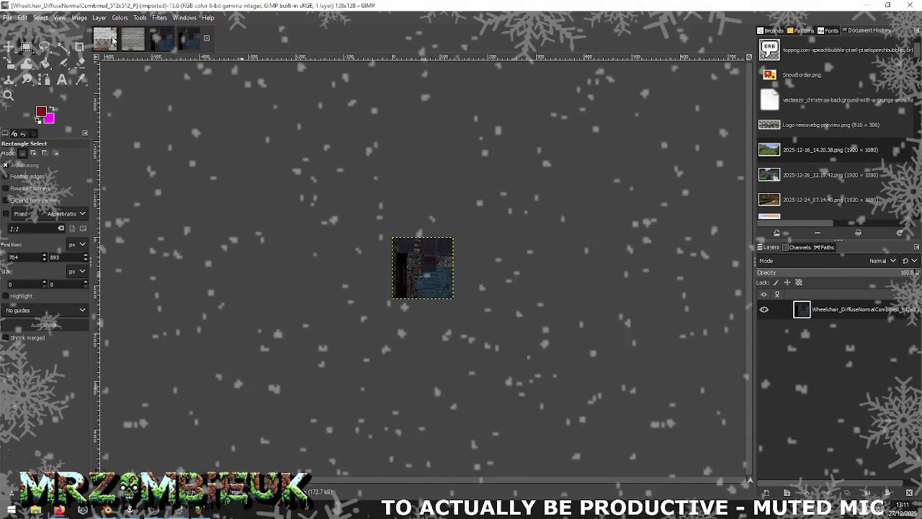
{"action": "key", "text": "ctrl+Tab"}
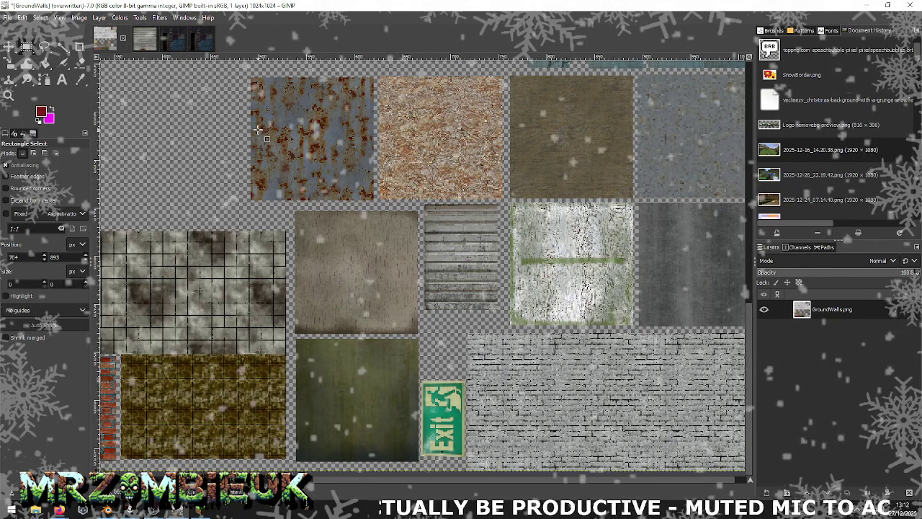
{"action": "left_click", "coordinate": [196, 40]}
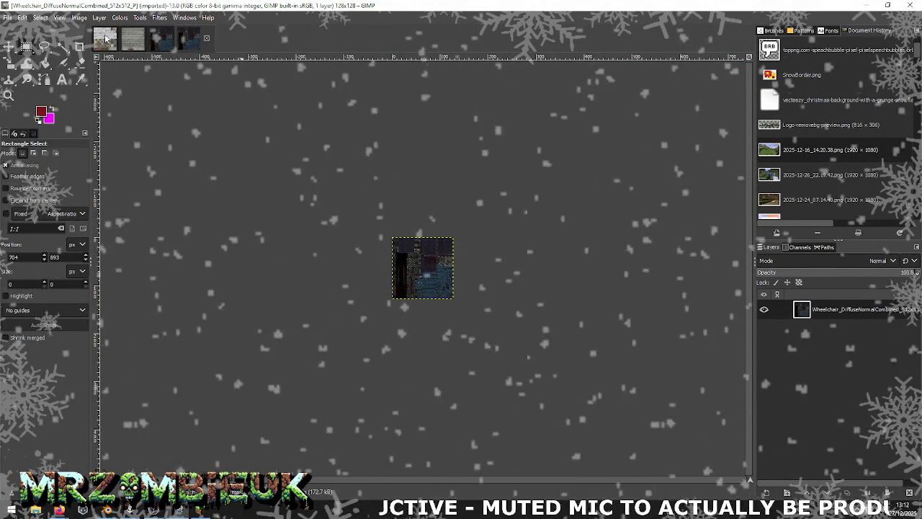
{"action": "left_click", "coordinate": [207, 38]}
{"action": "left_click", "coordinate": [204, 39]}
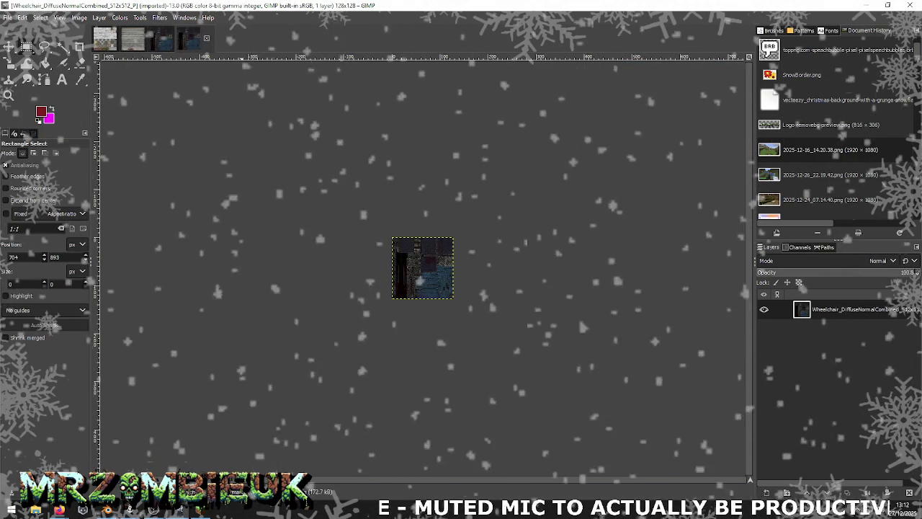
{"action": "left_click", "coordinate": [8, 18]}
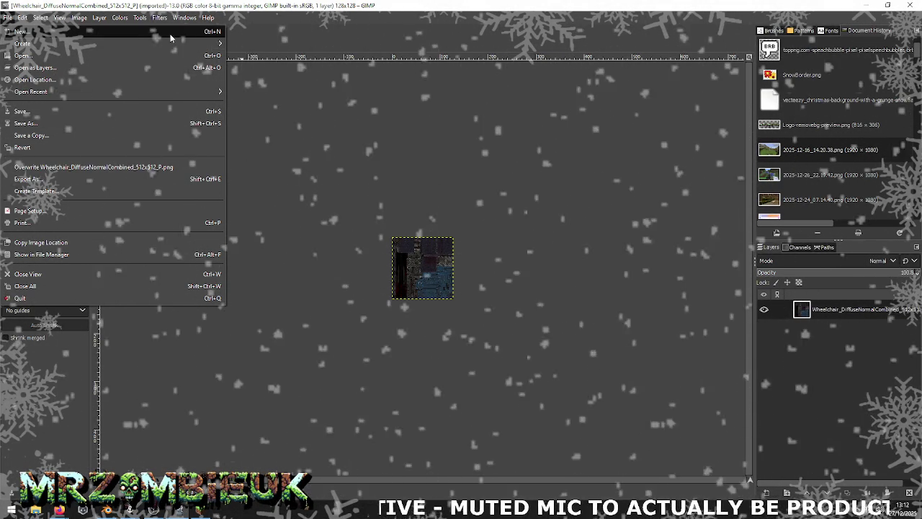
Create a new 1024×1024 GIMP image filled with transparency
{"action": "key", "text": "Escape"}
{"action": "key", "text": "ctrl+n"}
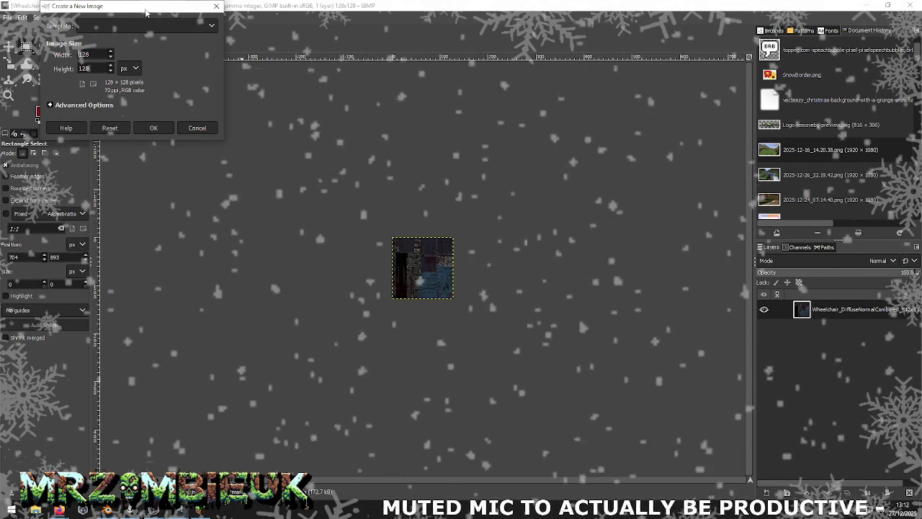
{"action": "left_click_drag", "start_coordinate": [157, 11], "coordinate": [290, 93]}
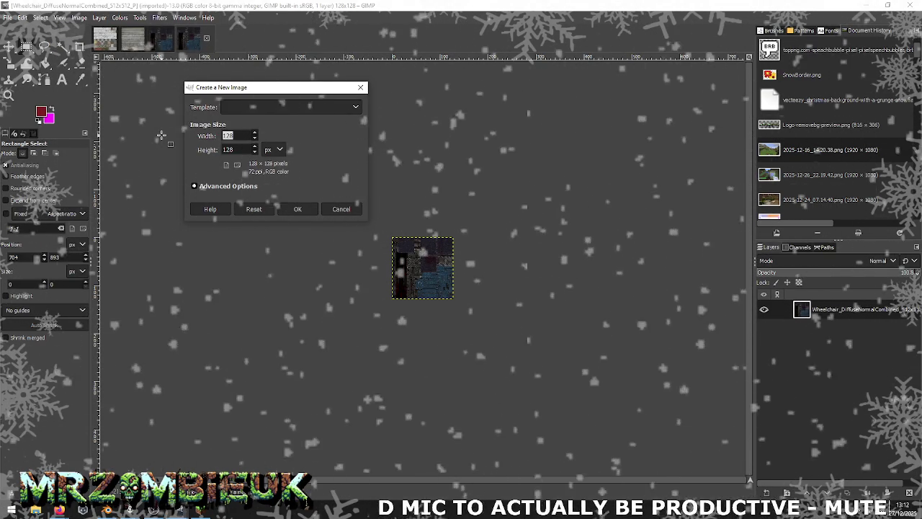
{"action": "type", "text": "1024"}
{"action": "key", "text": "Tab"}
{"action": "type", "text": "102"}
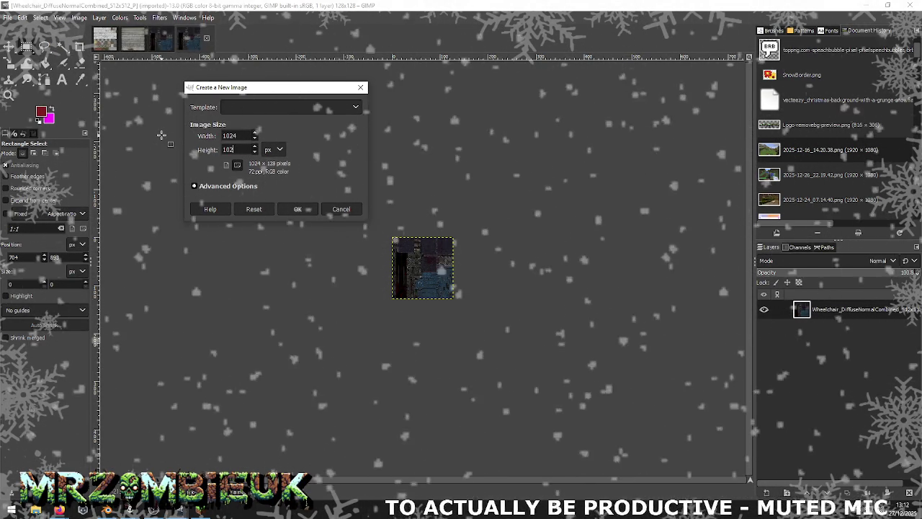
{"action": "type", "text": "4"}
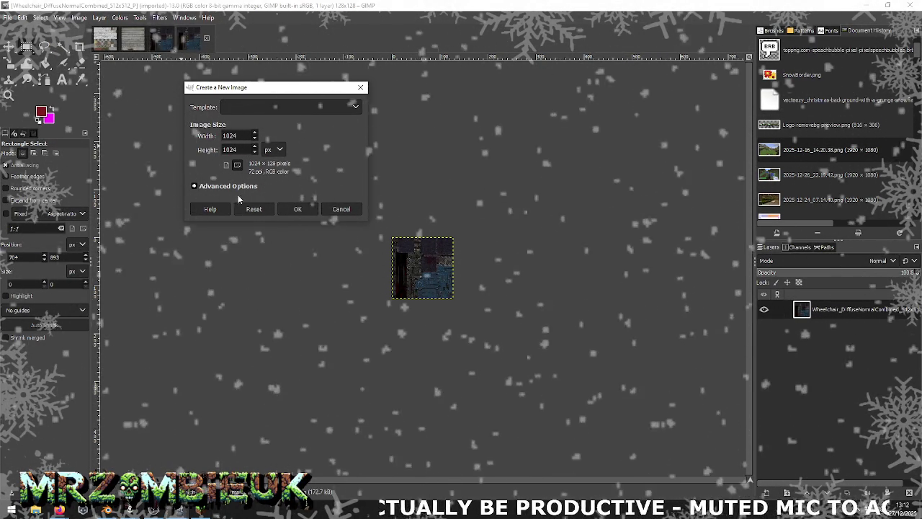
{"action": "left_click", "coordinate": [194, 186]}
{"action": "left_click", "coordinate": [303, 312]}
{"action": "left_click", "coordinate": [288, 352]}
{"action": "left_click", "coordinate": [305, 363]}
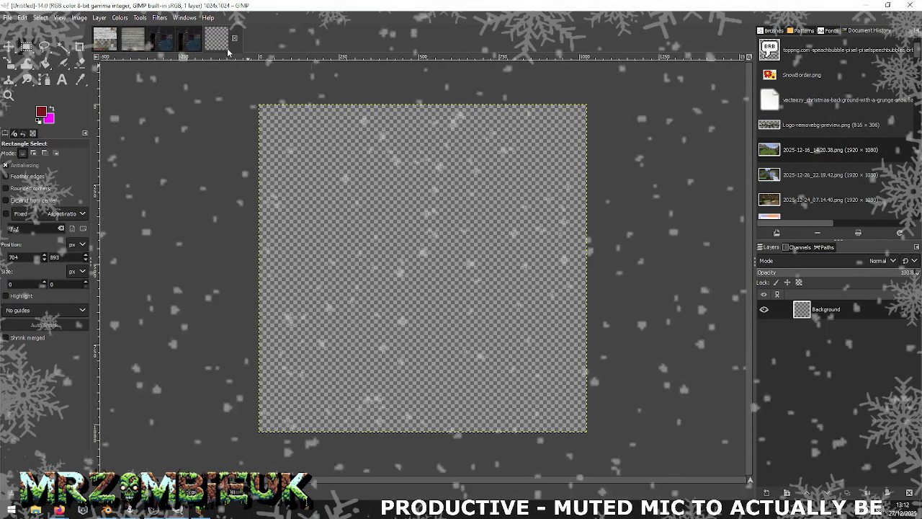
{"action": "left_click", "coordinate": [187, 42]}
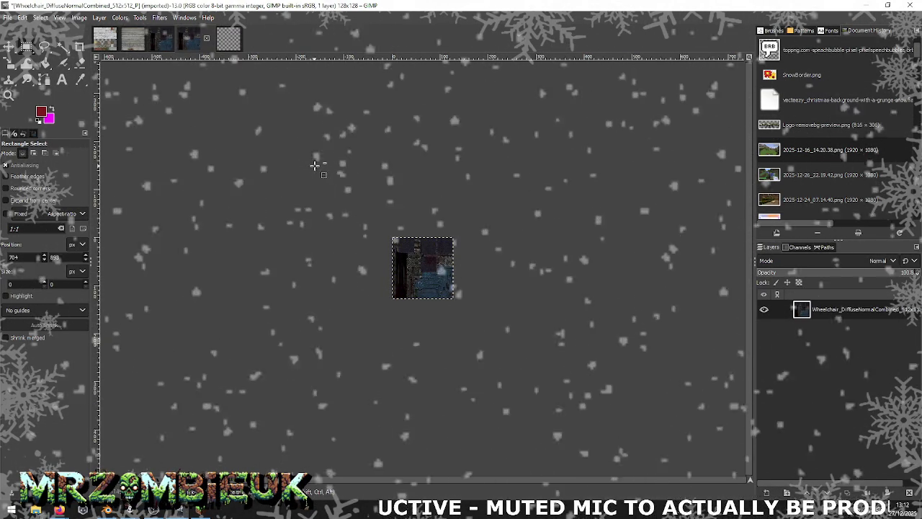
{"action": "left_click", "coordinate": [229, 38]}
Paste the 128×128 wheelchair texture flush into the top-left corner of the 1024×1024 canvas
{"action": "key", "text": "ctrl+v"}
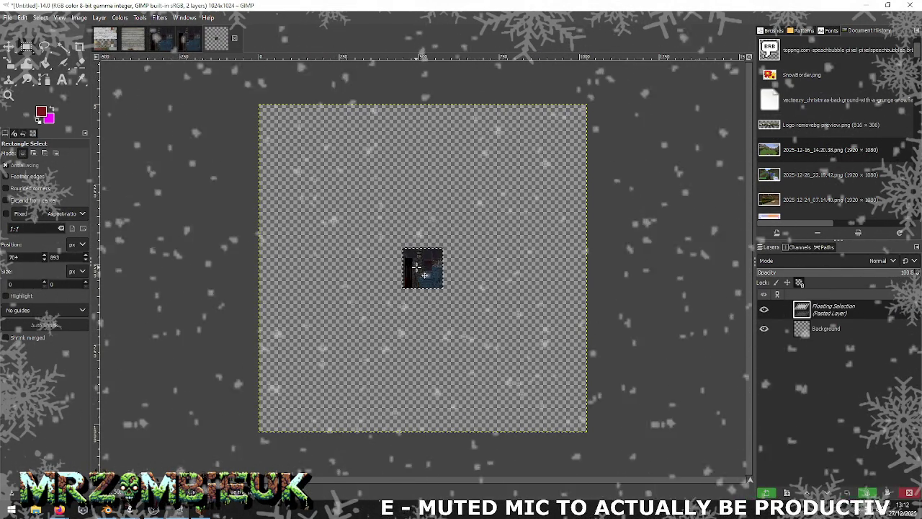
{"action": "left_click_drag", "start_coordinate": [328, 163], "coordinate": [276, 124]}
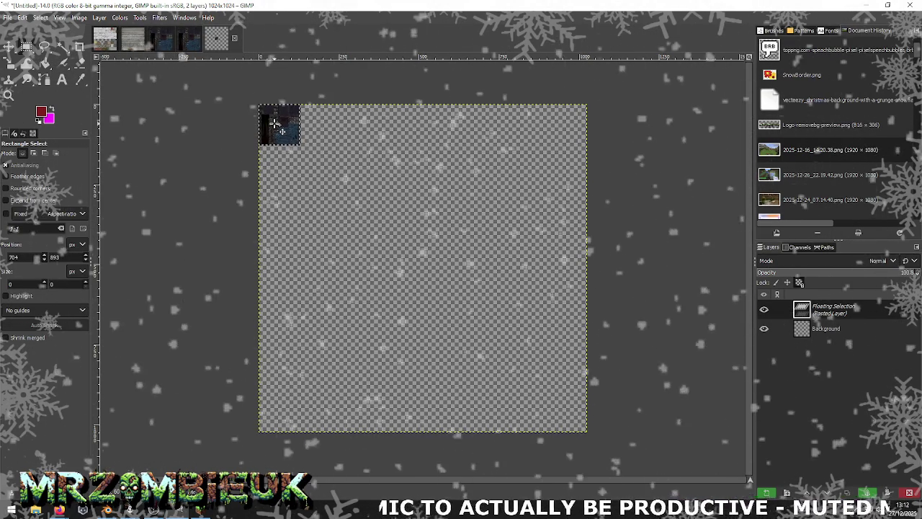
{"action": "left_click_drag", "start_coordinate": [299, 125], "coordinate": [283, 125]}
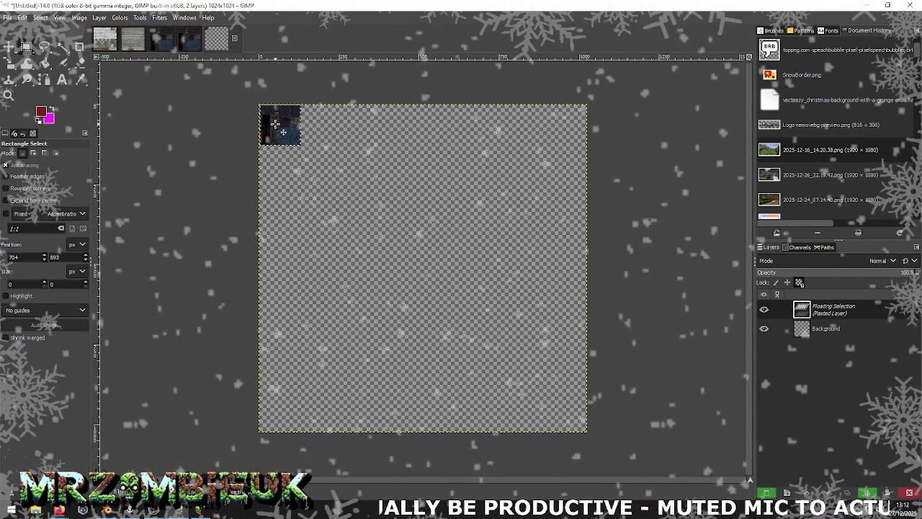
{"action": "scroll", "coordinate": [275, 125], "scroll_direction": "up", "scroll_amount": 3, "text": "ctrl"}
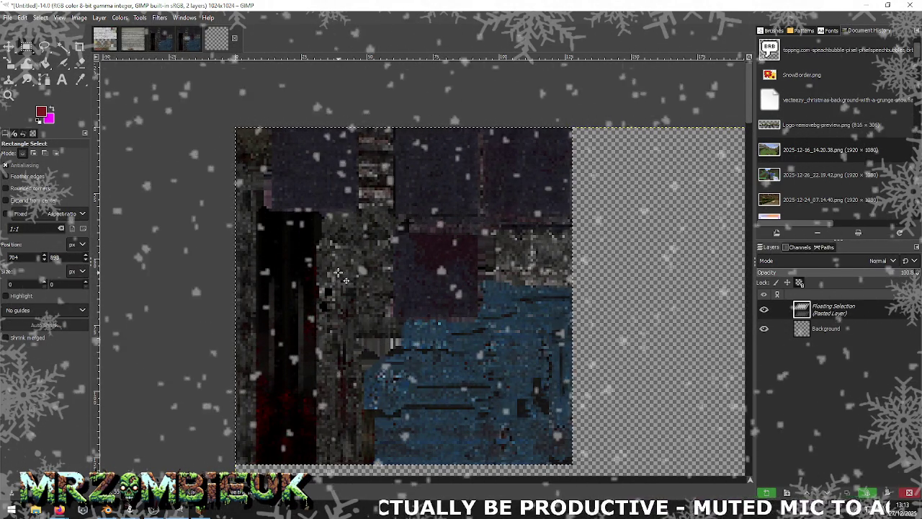
{"action": "scroll", "coordinate": [440, 310], "scroll_direction": "down", "scroll_amount": 1, "text": "ctrl"}
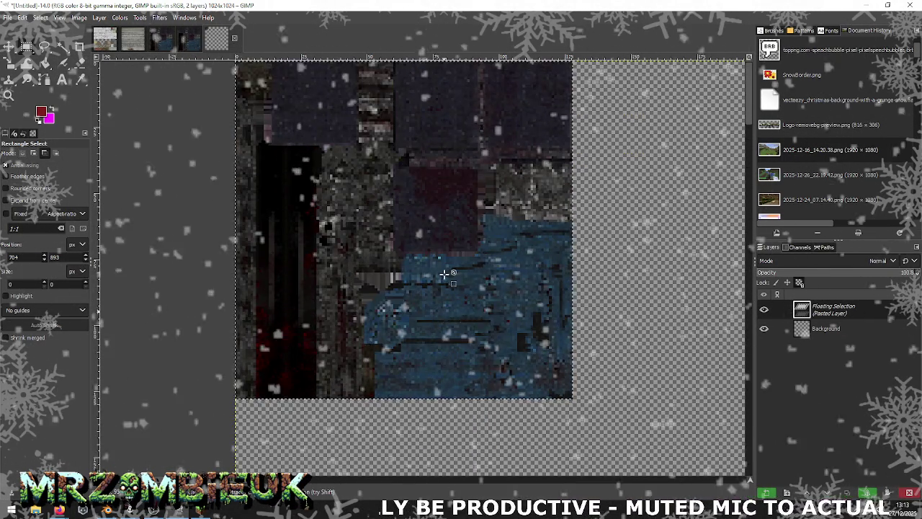
{"action": "scroll", "coordinate": [444, 274], "scroll_direction": "down", "scroll_amount": 2, "text": "ctrl"}
{"action": "scroll", "coordinate": [445, 274], "scroll_direction": "down", "scroll_amount": 2, "text": "ctrl"}
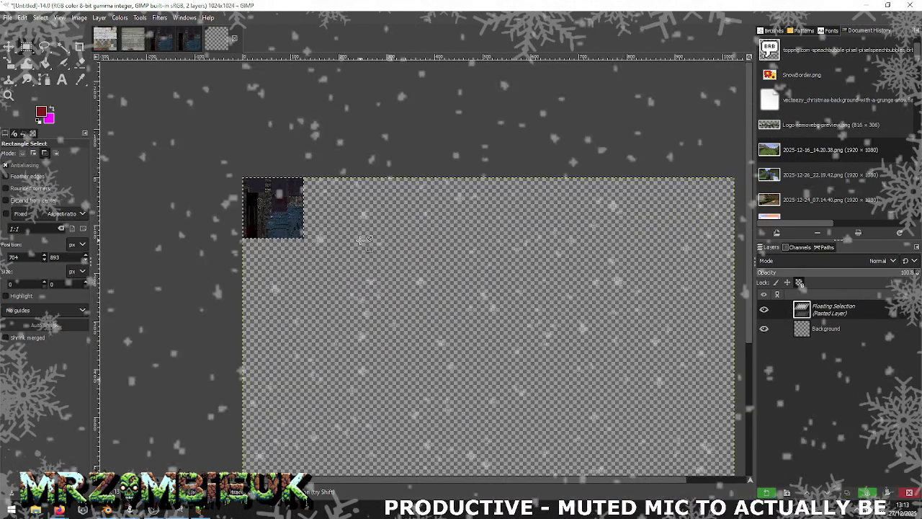
{"action": "scroll", "coordinate": [360, 241], "scroll_direction": "down", "scroll_amount": 2, "text": "ctrl"}
{"action": "left_click", "coordinate": [7, 18]}
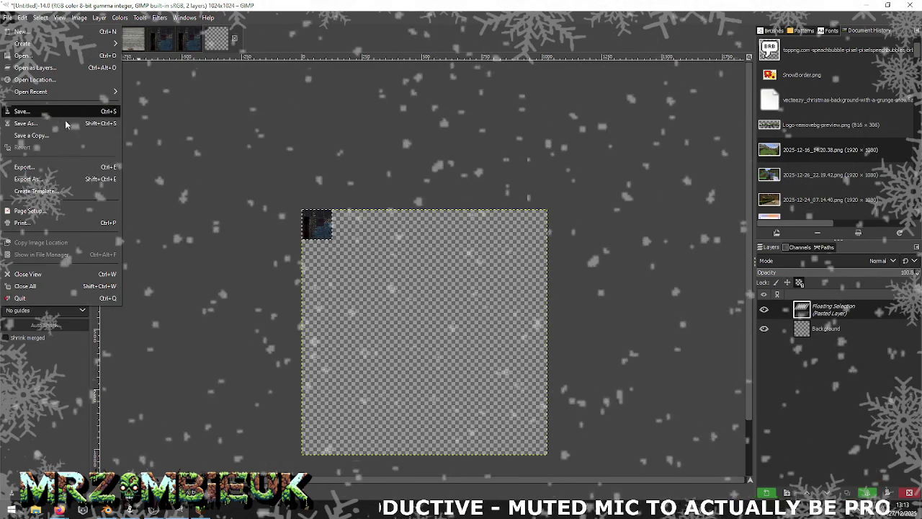
Export the atlas as StaticItems.png, then open and cancel GroundWalls' export window
{"action": "left_click", "coordinate": [71, 177]}
{"action": "key", "text": "Escape"}
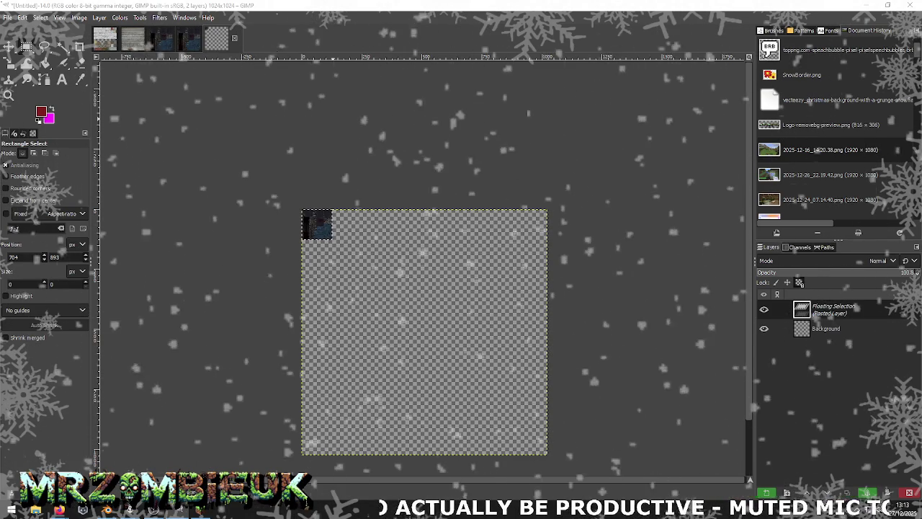
{"action": "left_click", "coordinate": [104, 38]}
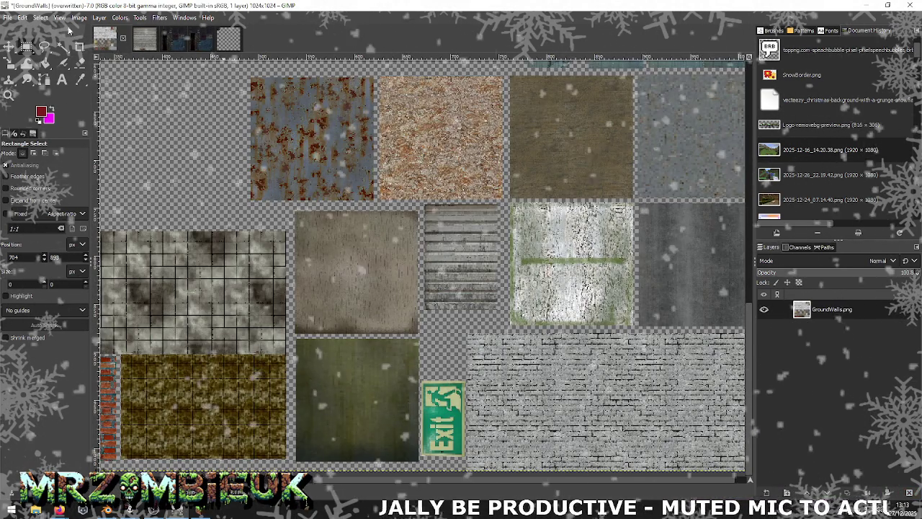
{"action": "left_click", "coordinate": [13, 18]}
{"action": "left_click", "coordinate": [54, 180]}
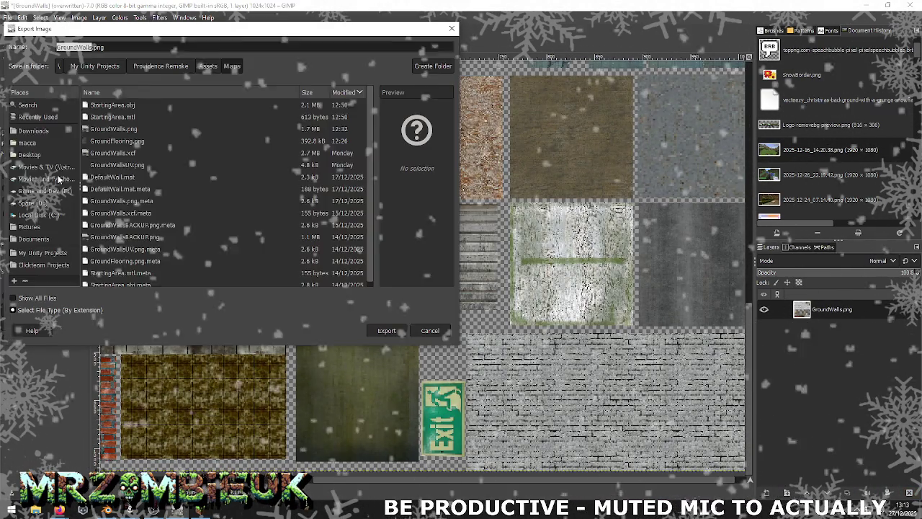
{"action": "key", "text": "Escape"}
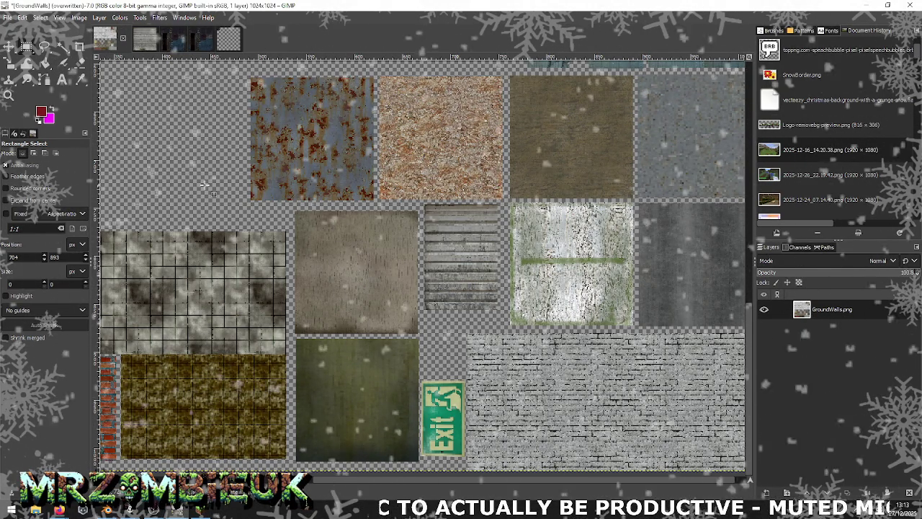
Close the Wheelchair and Shutter images, discarding their changes, and return to Blender
{"action": "left_click", "coordinate": [177, 41]}
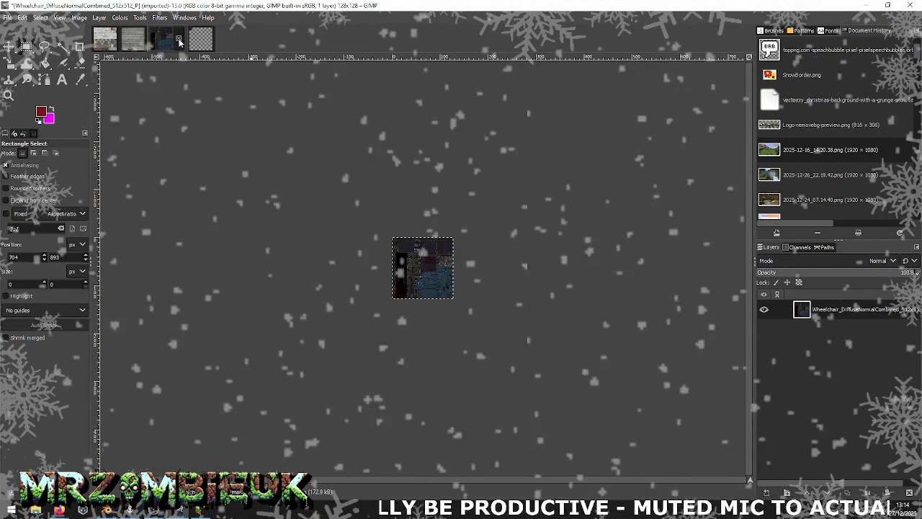
{"action": "left_click", "coordinate": [179, 39]}
{"action": "key", "text": "ctrl+d"}
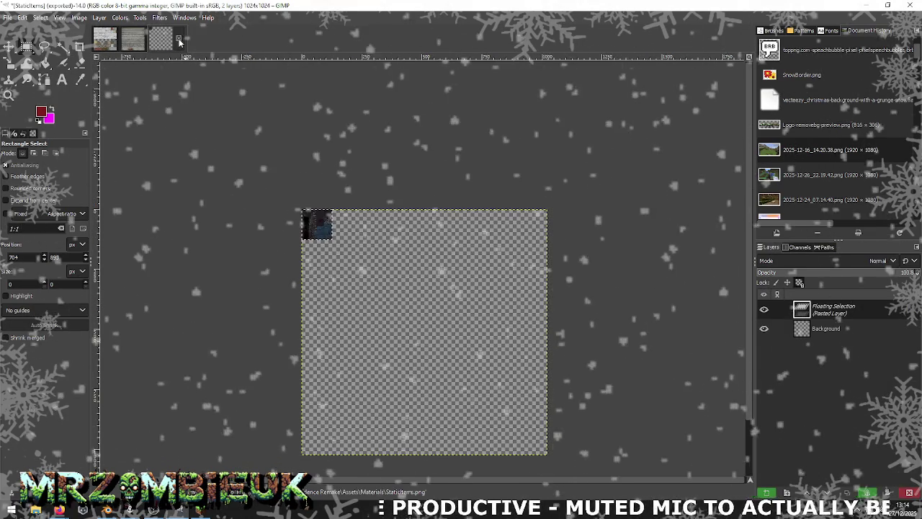
{"action": "left_click", "coordinate": [133, 40]}
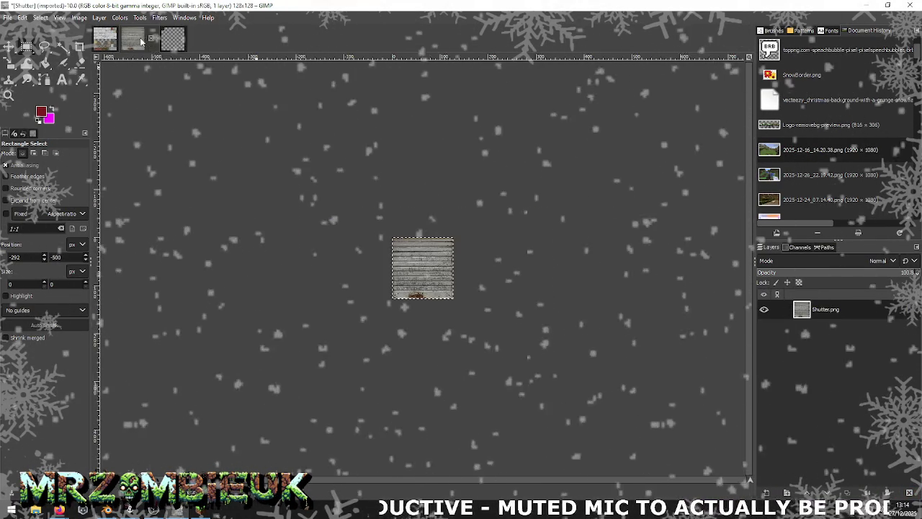
{"action": "left_click", "coordinate": [151, 39]}
{"action": "key", "text": "ctrl+d"}
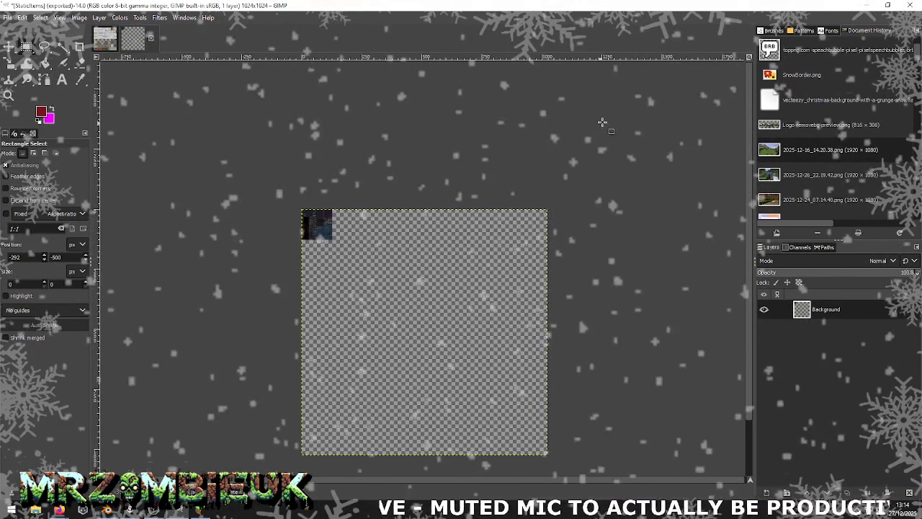
{"action": "key", "text": "alt+Tab"}
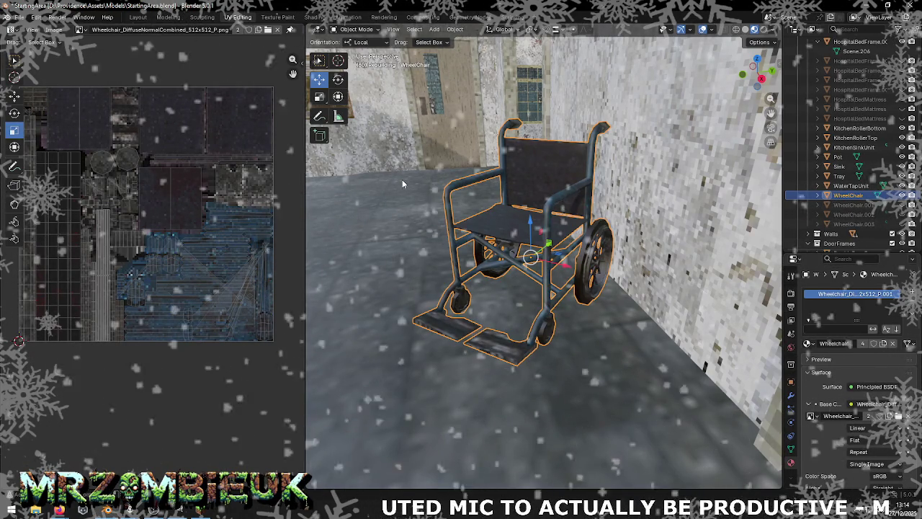
Remove the wheelchair's old material slot and search existing materials for 's'
{"action": "scroll", "coordinate": [454, 221], "scroll_direction": "down", "scroll_amount": 5}
{"action": "scroll", "coordinate": [466, 220], "scroll_direction": "down", "scroll_amount": 2}
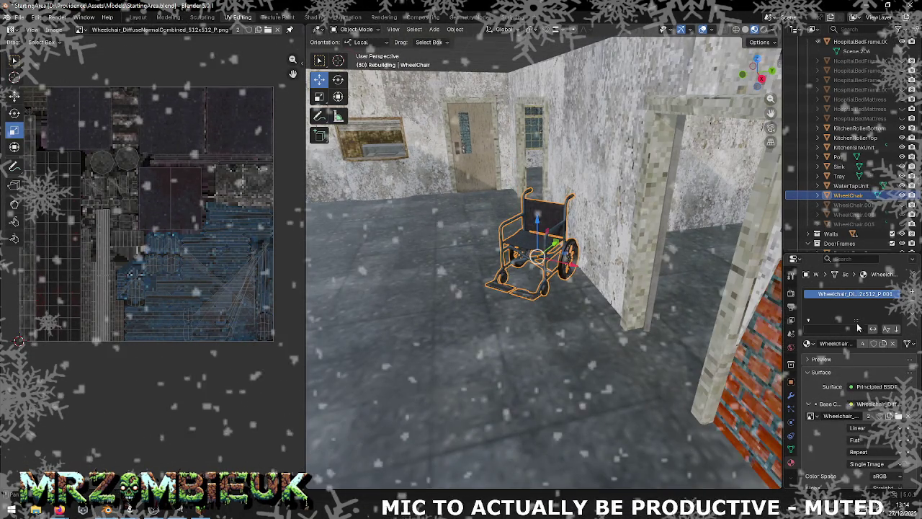
{"action": "left_click", "coordinate": [911, 302]}
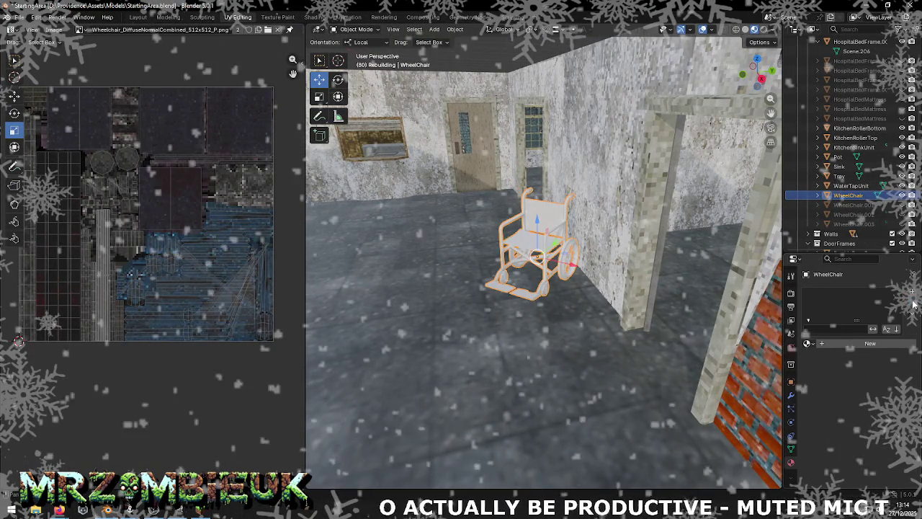
{"action": "left_click", "coordinate": [810, 343]}
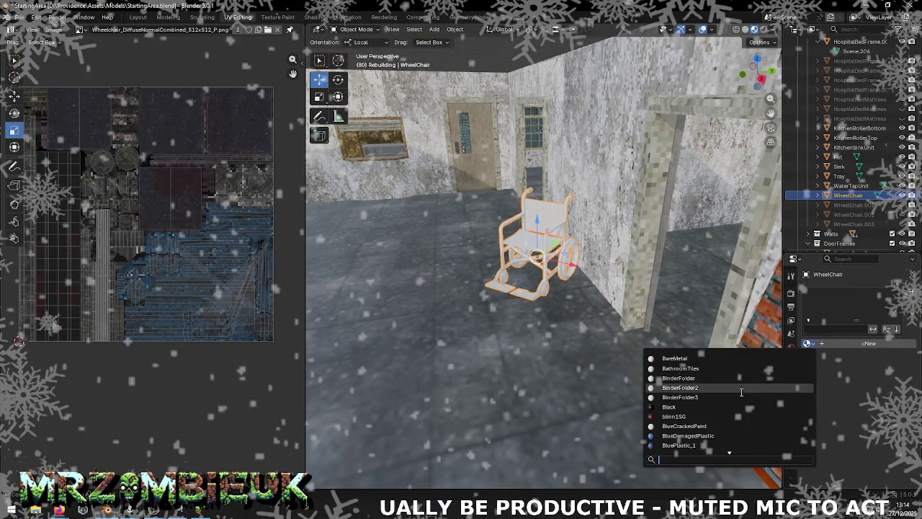
{"action": "type", "text": "s"}
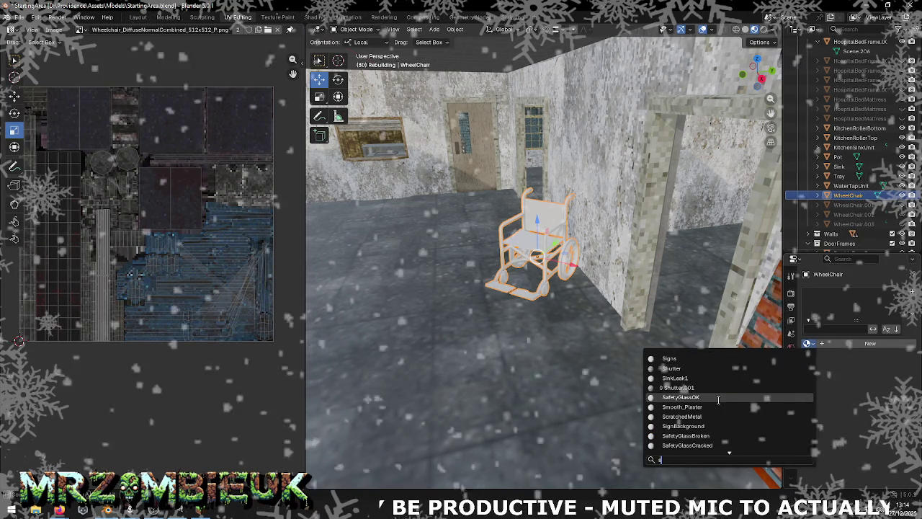
{"action": "scroll", "coordinate": [718, 399], "scroll_direction": "down", "scroll_amount": 10}
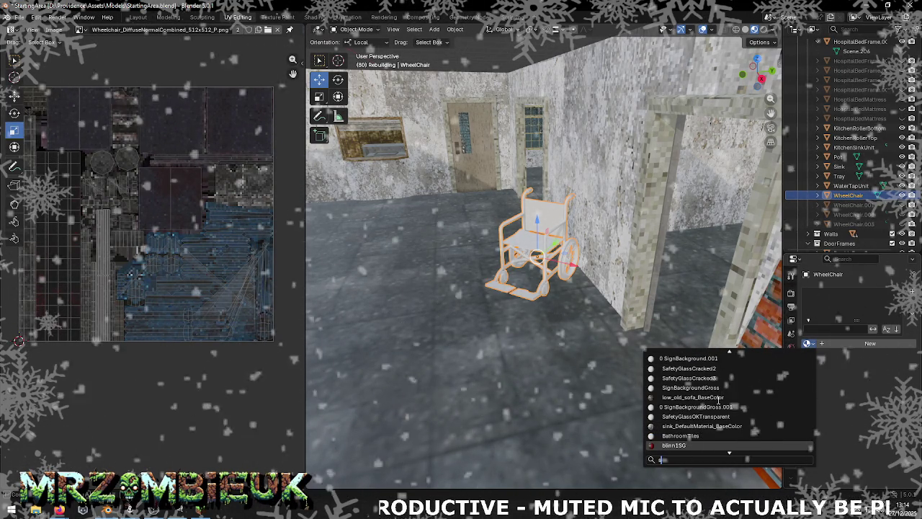
{"action": "scroll", "coordinate": [718, 399], "scroll_direction": "up", "scroll_amount": 10}
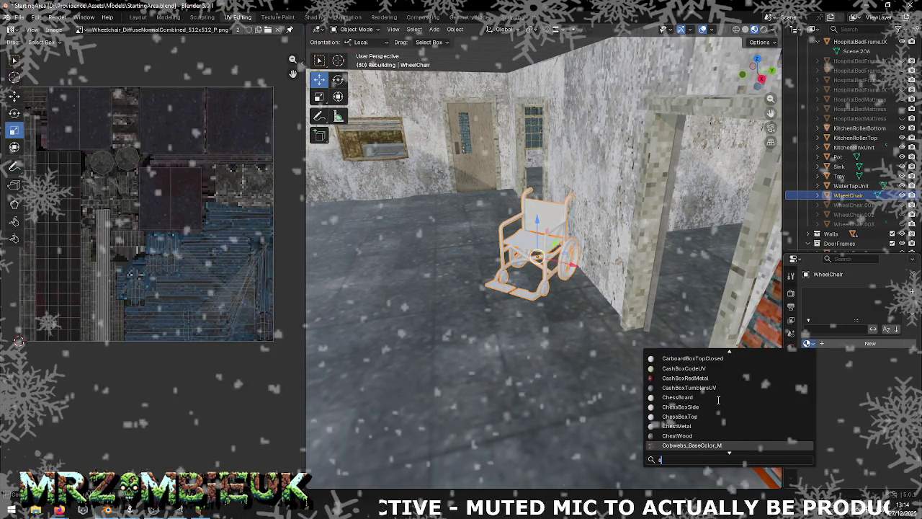
{"action": "scroll", "coordinate": [719, 399], "scroll_direction": "down", "scroll_amount": 15}
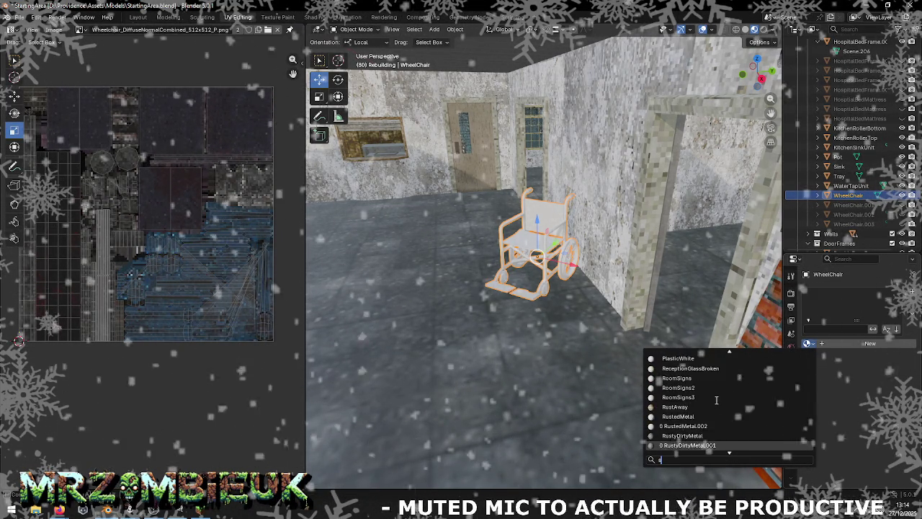
Add an empty slot, compare KitchenRollerBottom's material, then undo the empty slot
{"action": "left_click", "coordinate": [913, 294]}
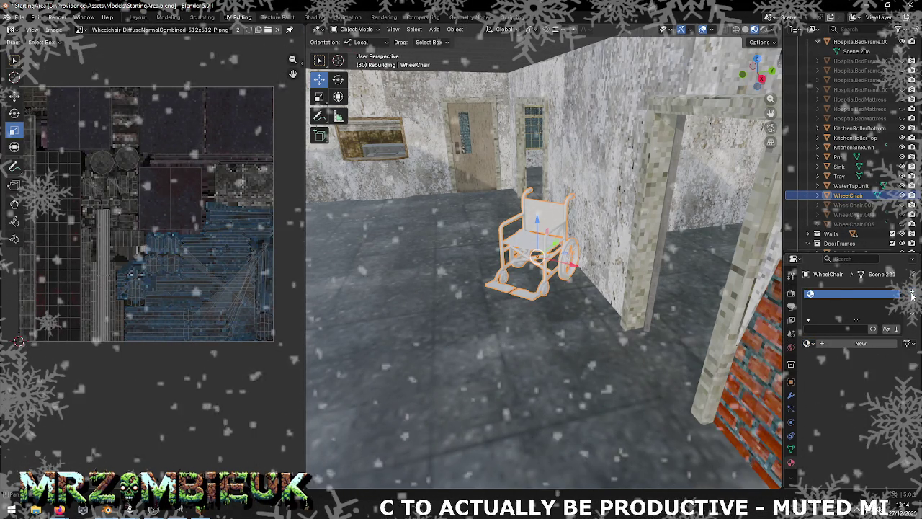
{"action": "left_click", "coordinate": [858, 128]}
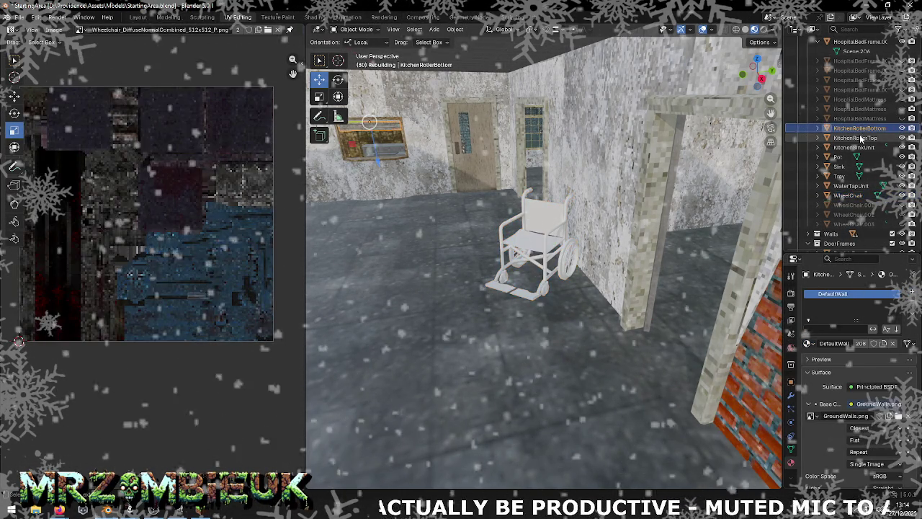
{"action": "left_click", "coordinate": [849, 196]}
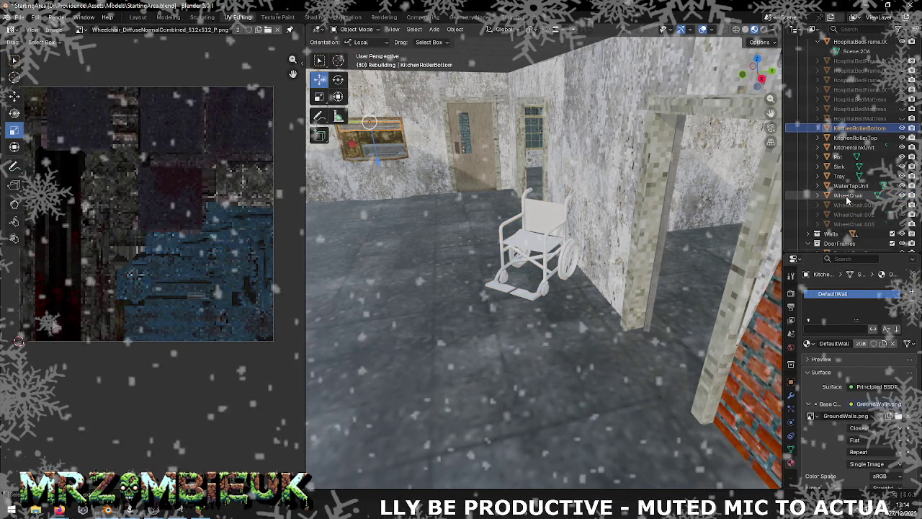
{"action": "left_click", "coordinate": [808, 343]}
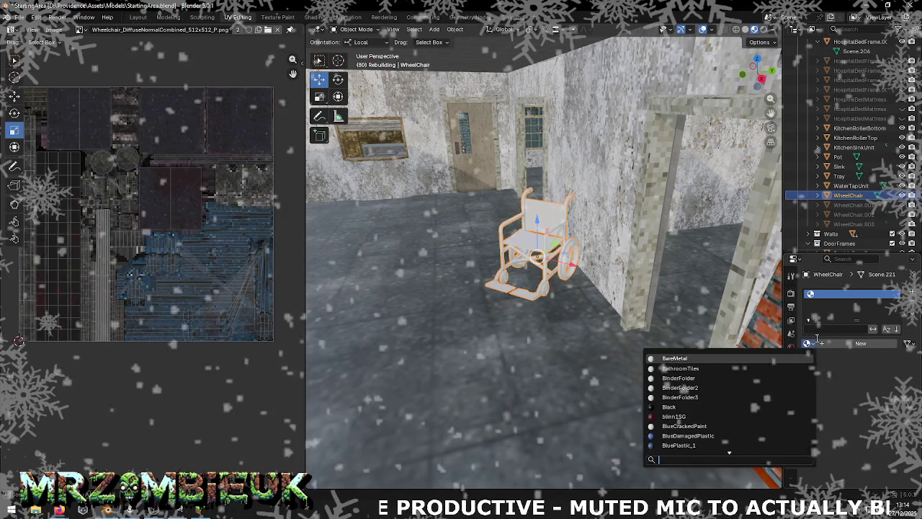
{"action": "key", "text": "ctrl+z"}
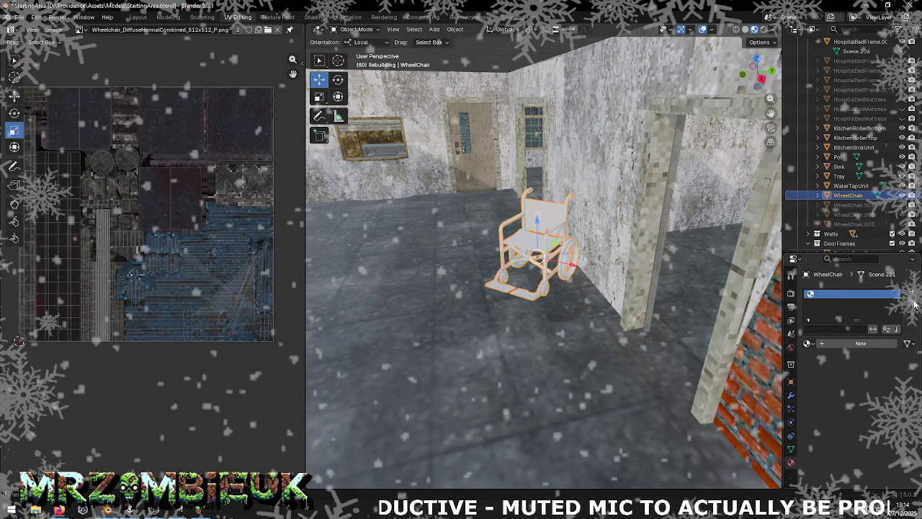
Create a new StaticItems material with StaticItems.png as its base colour image texture
{"action": "left_click", "coordinate": [842, 343]}
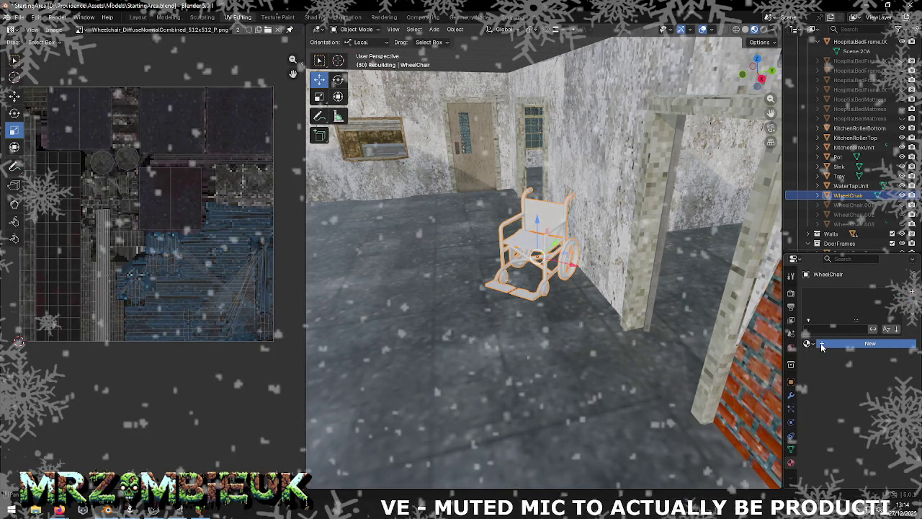
{"action": "type", "text": "StaticItems"}
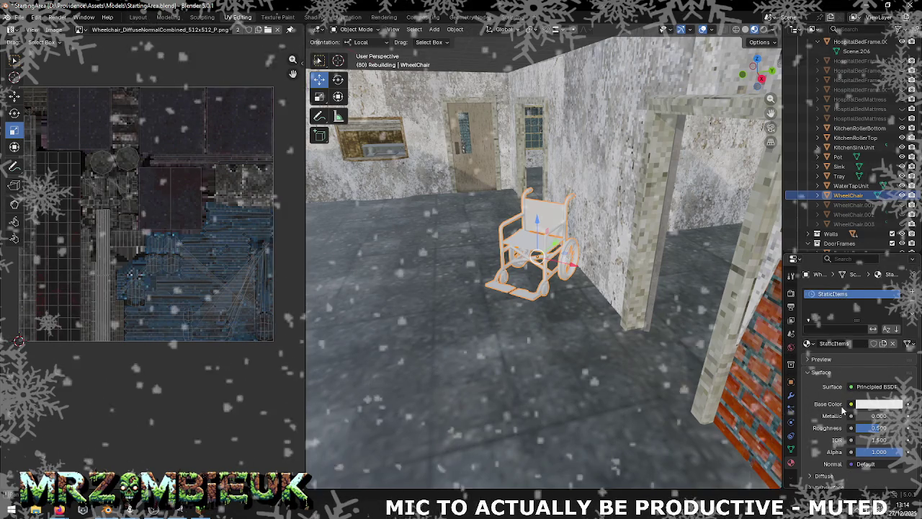
{"action": "left_click", "coordinate": [851, 404]}
{"action": "left_click", "coordinate": [646, 330]}
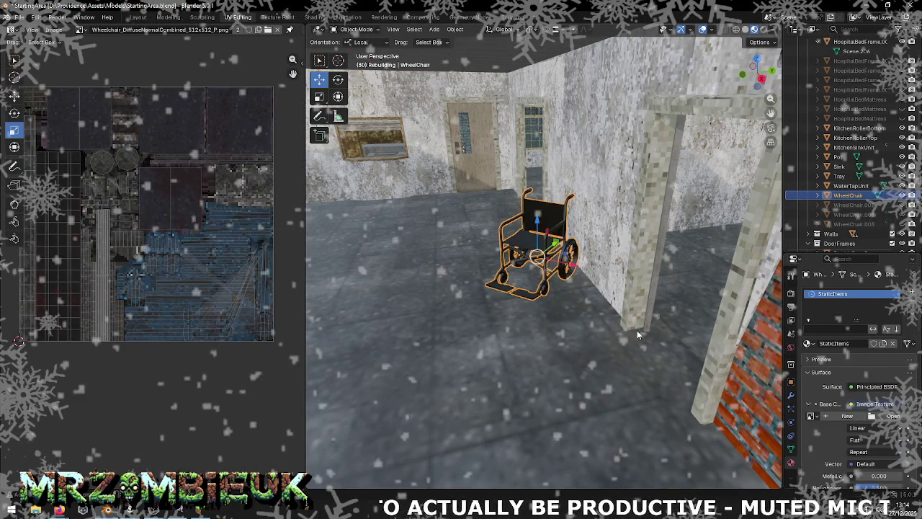
{"action": "left_click", "coordinate": [880, 417]}
{"action": "left_click", "coordinate": [457, 339]}
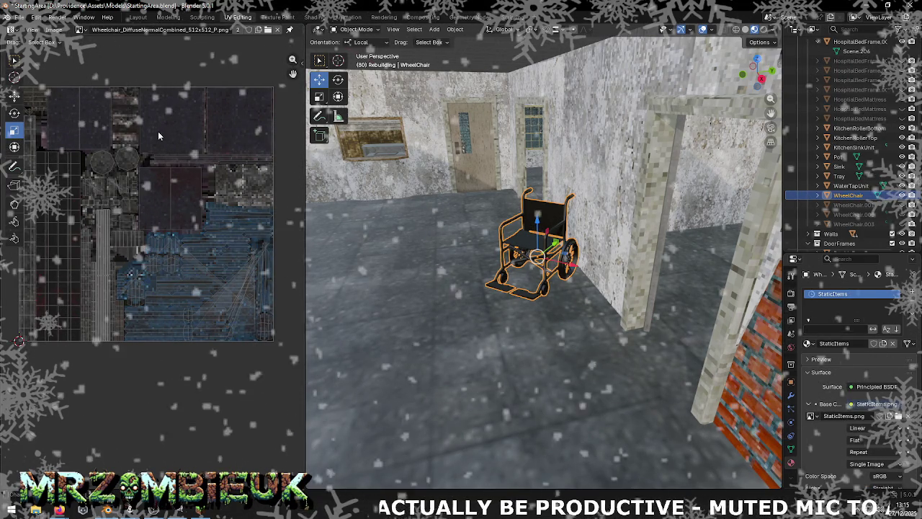
Display StaticItems.png behind the UVs in the UV Editor
{"action": "left_click", "coordinate": [80, 29]}
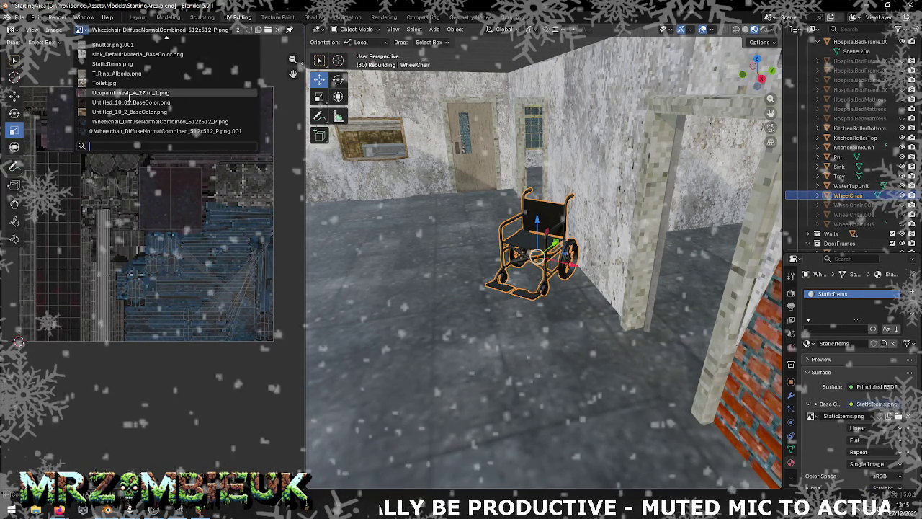
{"action": "left_click", "coordinate": [119, 63]}
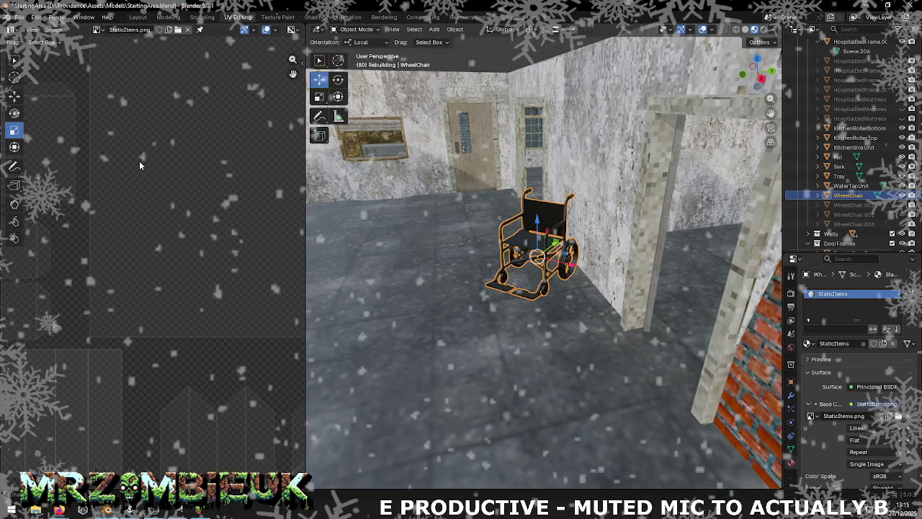
{"action": "scroll", "coordinate": [140, 161], "scroll_direction": "down", "scroll_amount": 3}
{"action": "scroll", "coordinate": [140, 190], "scroll_direction": "down", "scroll_amount": 2}
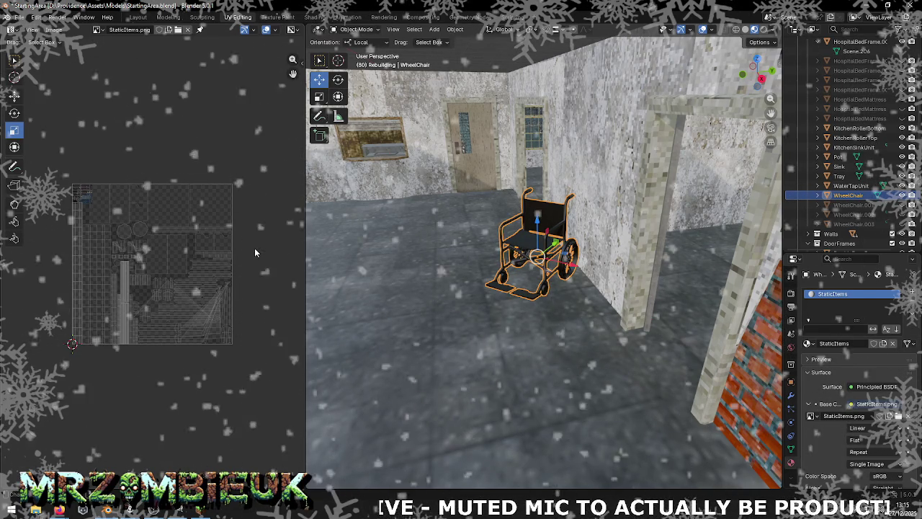
In Edit Mode, shrink the wheelchair's UV islands and move them up-left on the atlas
{"action": "key", "text": "a"}
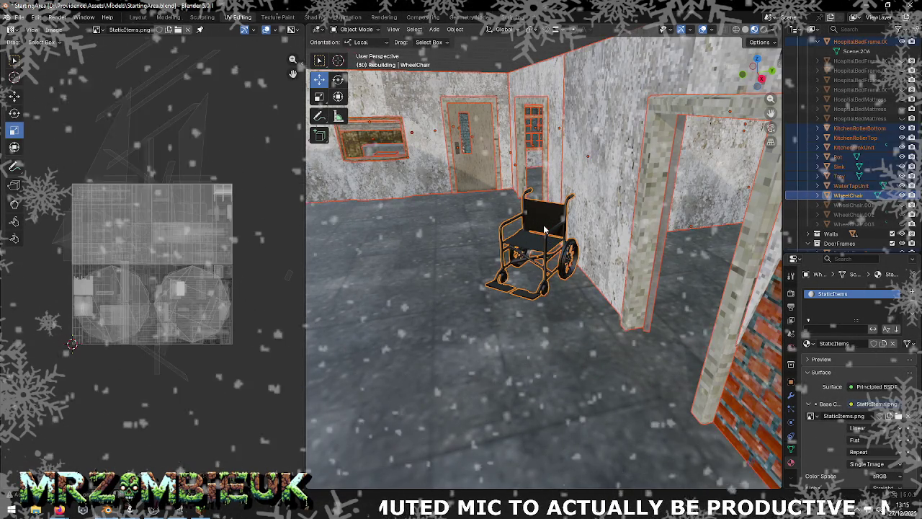
{"action": "left_click", "coordinate": [545, 229]}
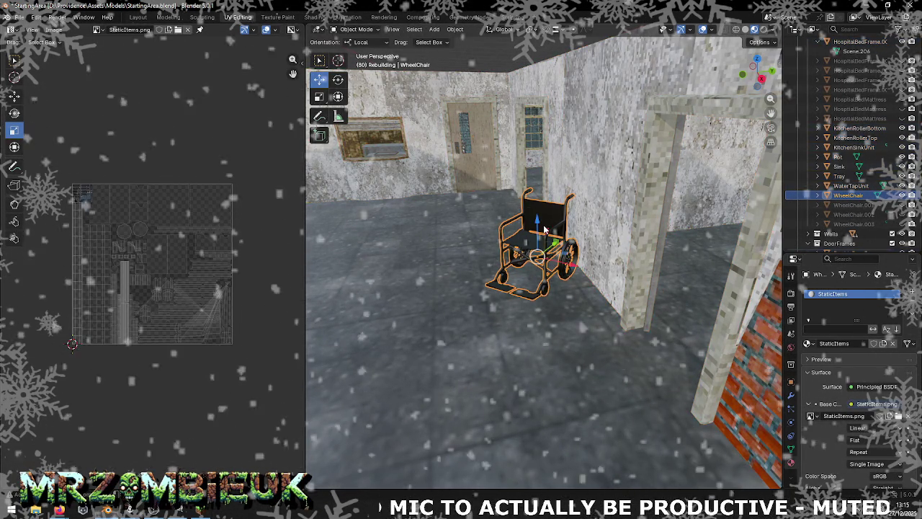
{"action": "key", "text": "Tab"}
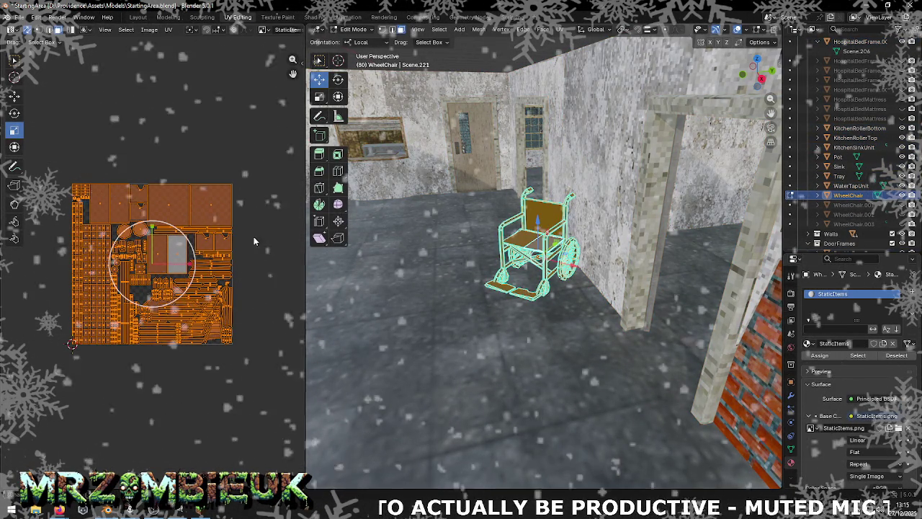
{"action": "key", "text": "s"}
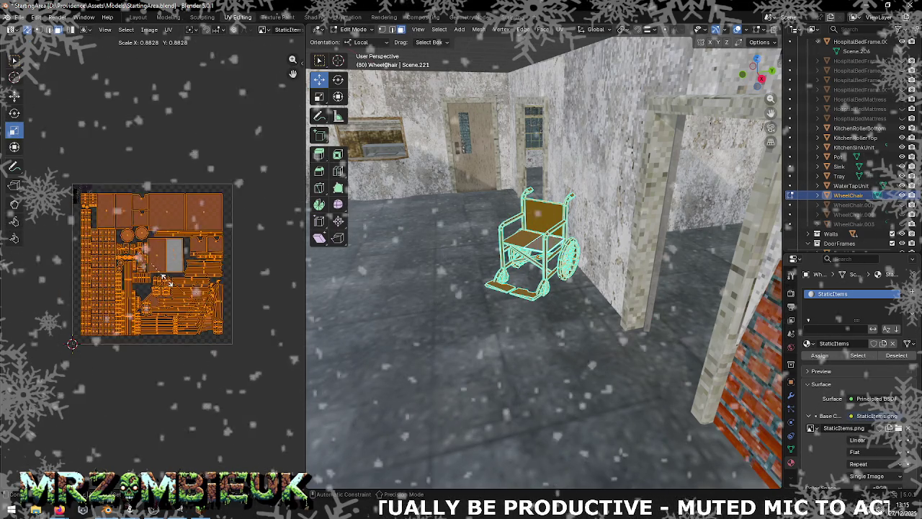
{"action": "left_click", "coordinate": [154, 267]}
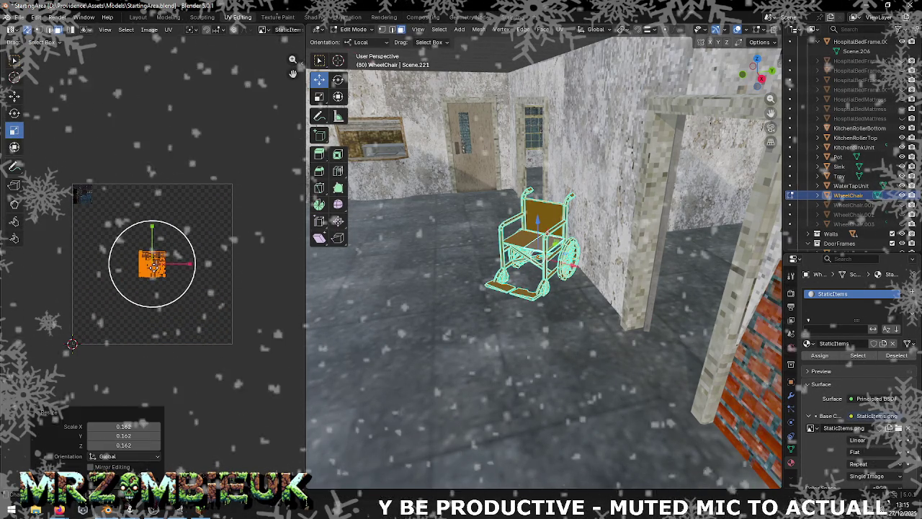
{"action": "left_click", "coordinate": [14, 96]}
{"action": "left_click_drag", "start_coordinate": [152, 264], "coordinate": [80, 195]}
{"action": "key", "text": "KP_Decimal"}
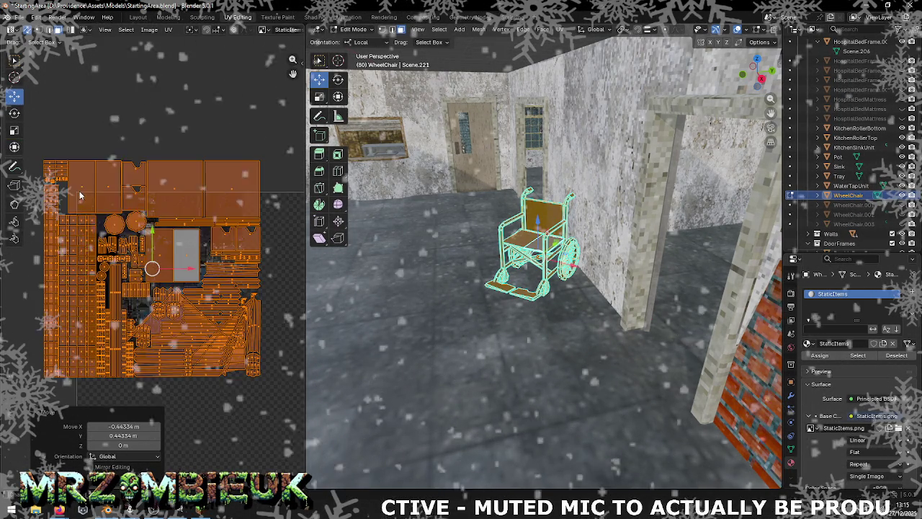
{"action": "scroll", "coordinate": [36, 128], "scroll_direction": "up", "scroll_amount": 2}
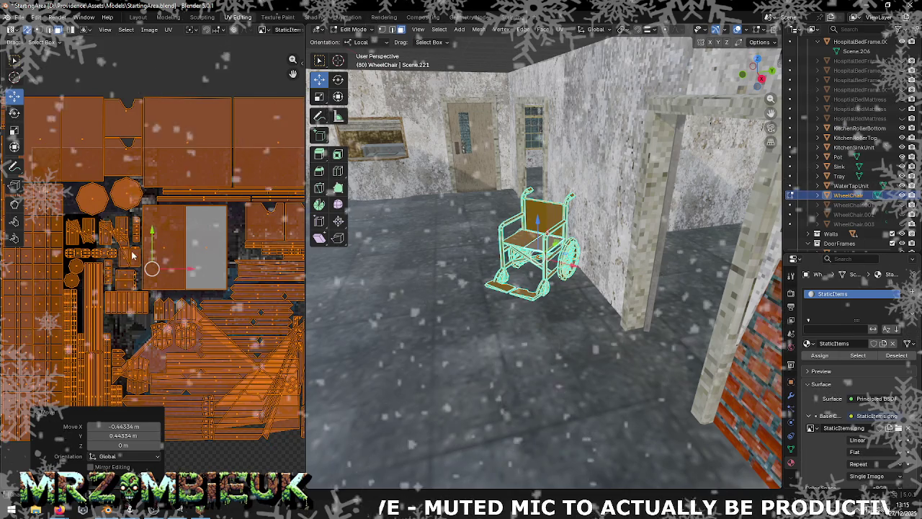
Enlarge the UVs to 1.281, nudge them into place, and return to Object Mode
{"action": "left_click", "coordinate": [14, 130]}
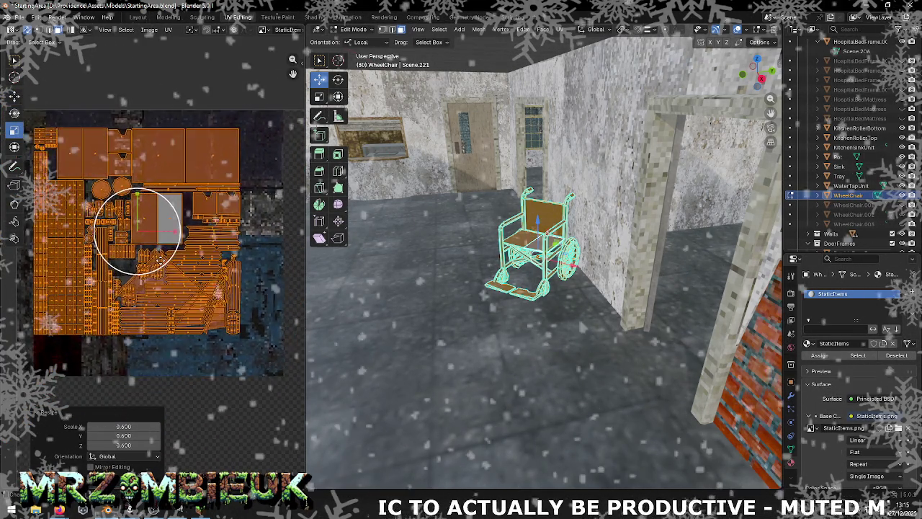
{"action": "scroll", "coordinate": [155, 256], "scroll_direction": "down", "scroll_amount": 1}
{"action": "key", "text": "s"}
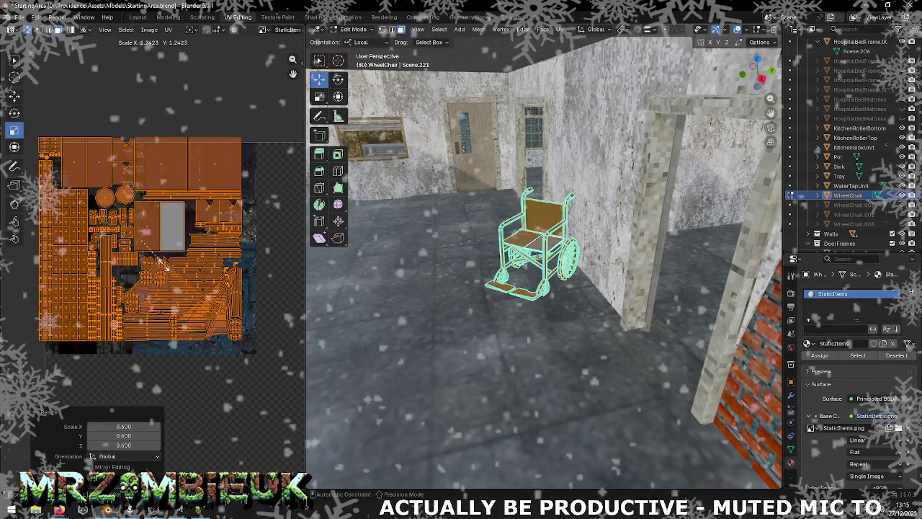
{"action": "left_click", "coordinate": [165, 268]}
{"action": "left_click", "coordinate": [15, 96]}
{"action": "left_click_drag", "start_coordinate": [148, 252], "coordinate": [152, 248]}
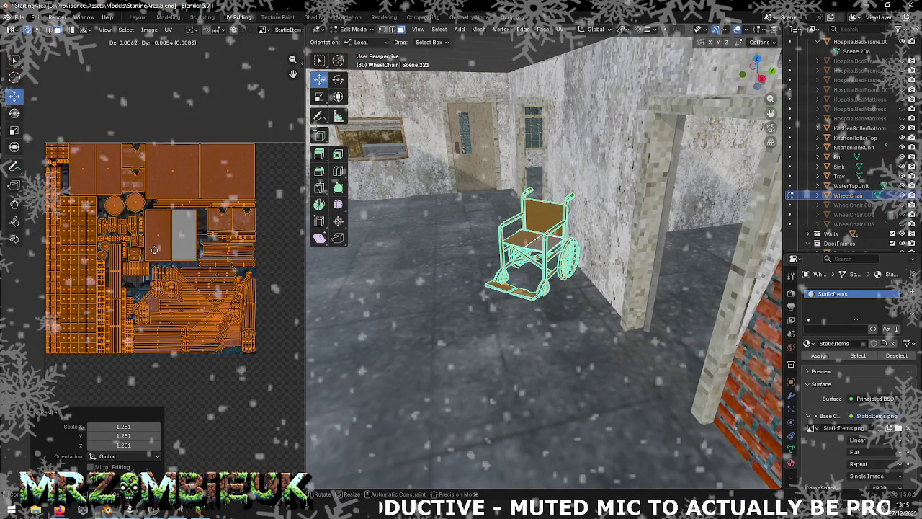
{"action": "key", "text": "alt+a"}
{"action": "scroll", "coordinate": [534, 231], "scroll_direction": "up", "scroll_amount": 5}
{"action": "scroll", "coordinate": [534, 232], "scroll_direction": "up", "scroll_amount": 2}
{"action": "key", "text": "Tab"}
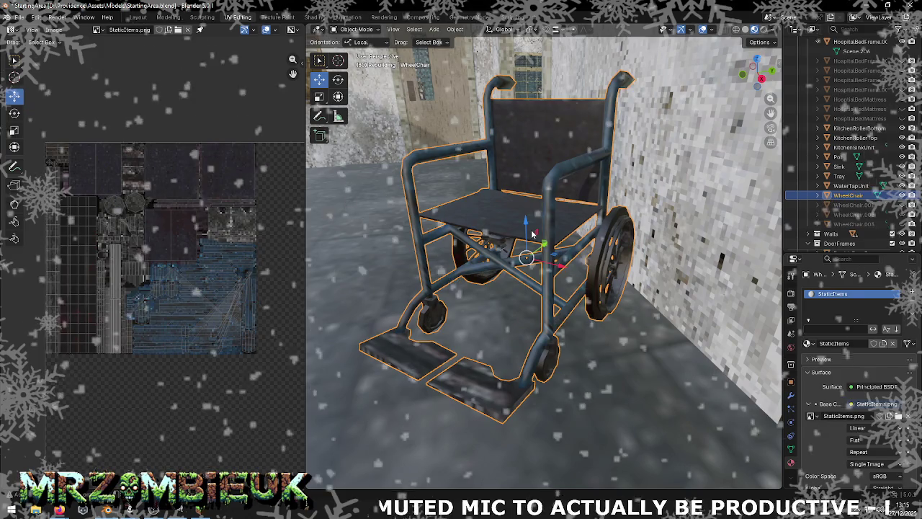
Orbit around the textured wheelchair and save StartingArea.blend
{"action": "scroll", "coordinate": [532, 233], "scroll_direction": "down", "scroll_amount": 2}
{"action": "scroll", "coordinate": [532, 230], "scroll_direction": "down", "scroll_amount": 3}
{"action": "mouse_move", "coordinate": [531, 229]}
{"action": "middle_mouse_down"}
{"action": "mouse_move", "coordinate": [628, 215]}
{"action": "mouse_move", "coordinate": [508, 247]}
{"action": "mouse_move", "coordinate": [508, 216]}
{"action": "middle_mouse_up"}
{"action": "scroll", "coordinate": [508, 246], "scroll_direction": "down", "scroll_amount": 3}
{"action": "scroll", "coordinate": [508, 216], "scroll_direction": "up", "scroll_amount": 3}
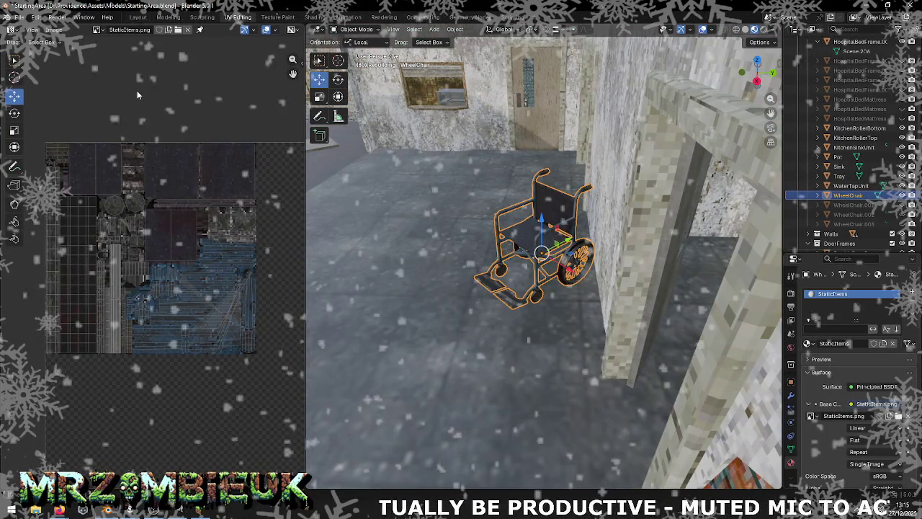
{"action": "left_click", "coordinate": [68, 31]}
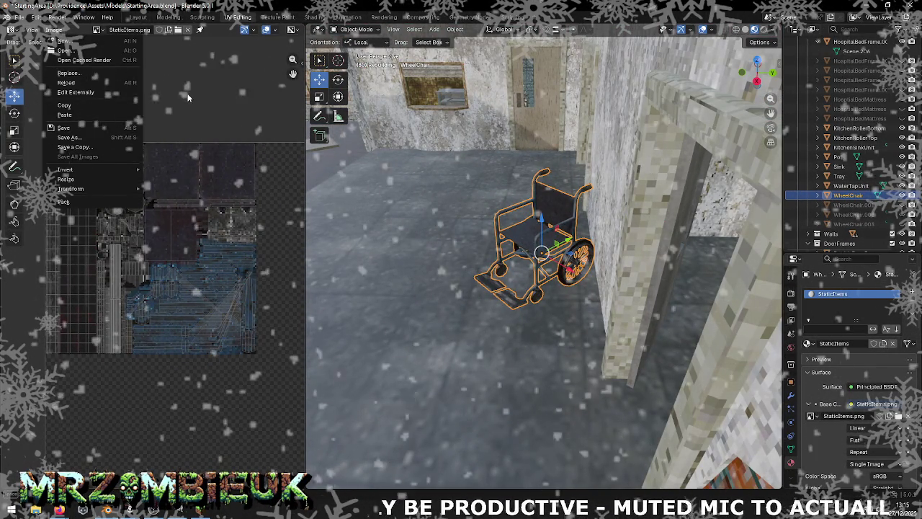
{"action": "left_click", "coordinate": [27, 19]}
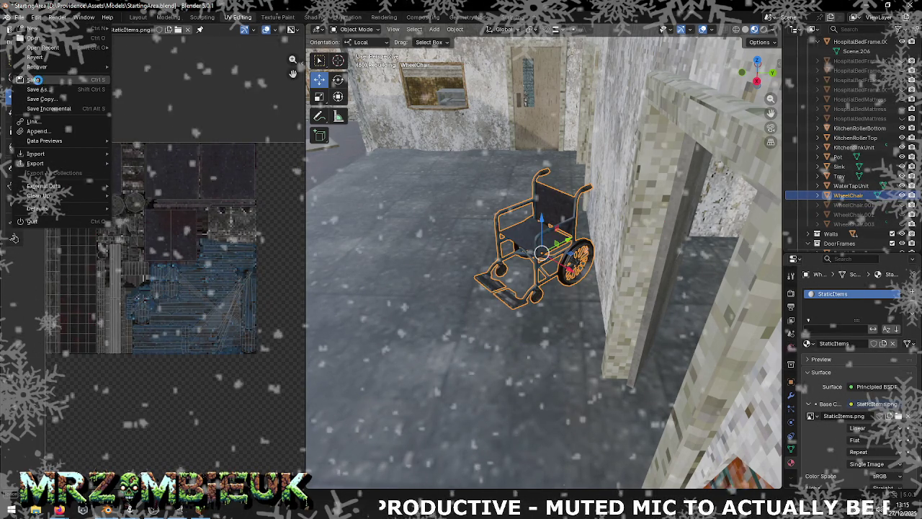
{"action": "left_click", "coordinate": [43, 119]}
Expand WheelChair.001, .002 and .003 in the Outliner and select WheelChair.001
{"action": "left_click", "coordinate": [818, 206]}
{"action": "left_click", "coordinate": [818, 224]}
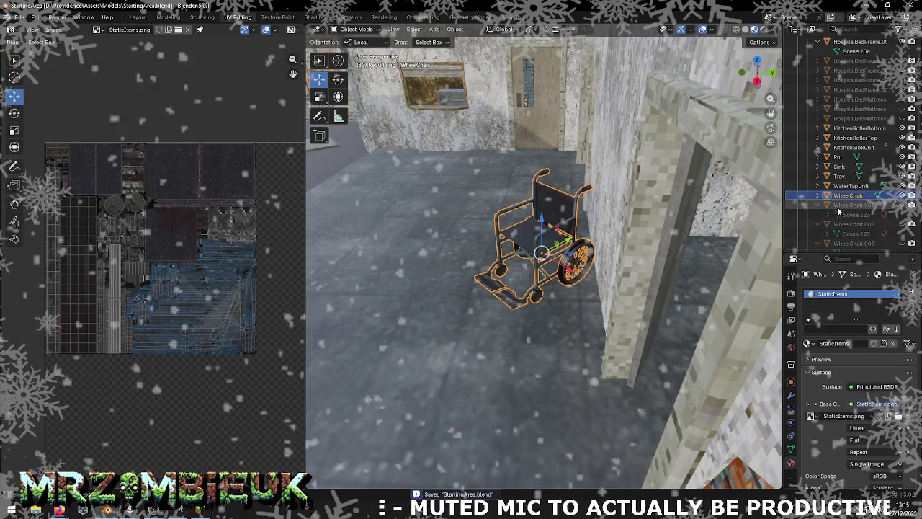
{"action": "scroll", "coordinate": [865, 209], "scroll_direction": "down", "scroll_amount": 2}
{"action": "left_click", "coordinate": [818, 205]}
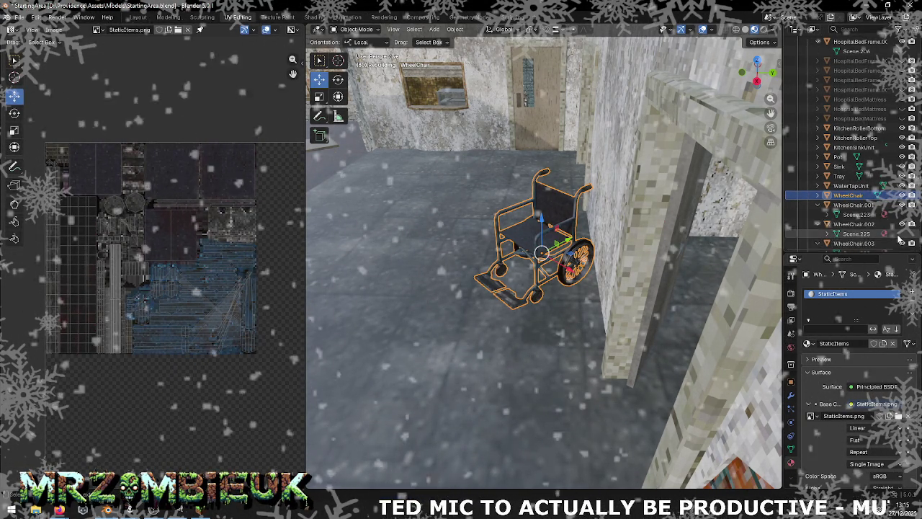
{"action": "left_click", "coordinate": [854, 166]}
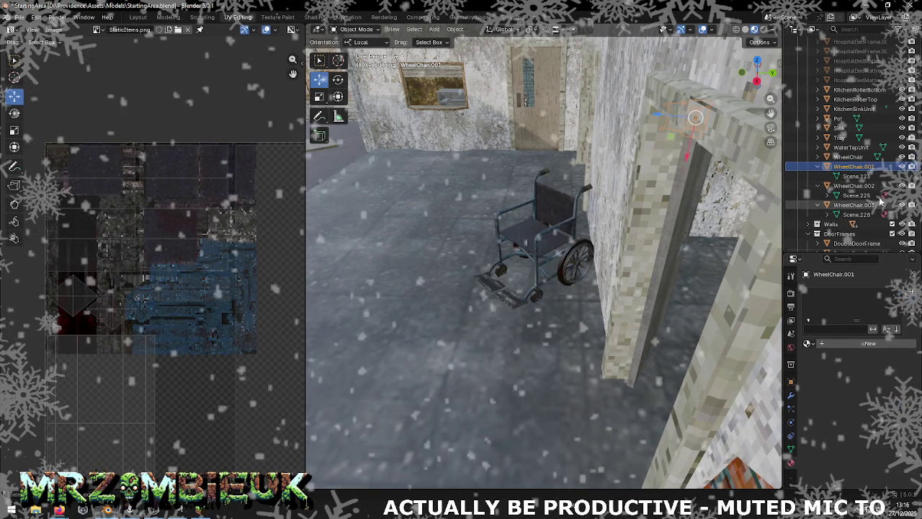
Check the wheelchair copies and assign the StaticItems material to WheelChair.001
{"action": "key", "text": "Down"}
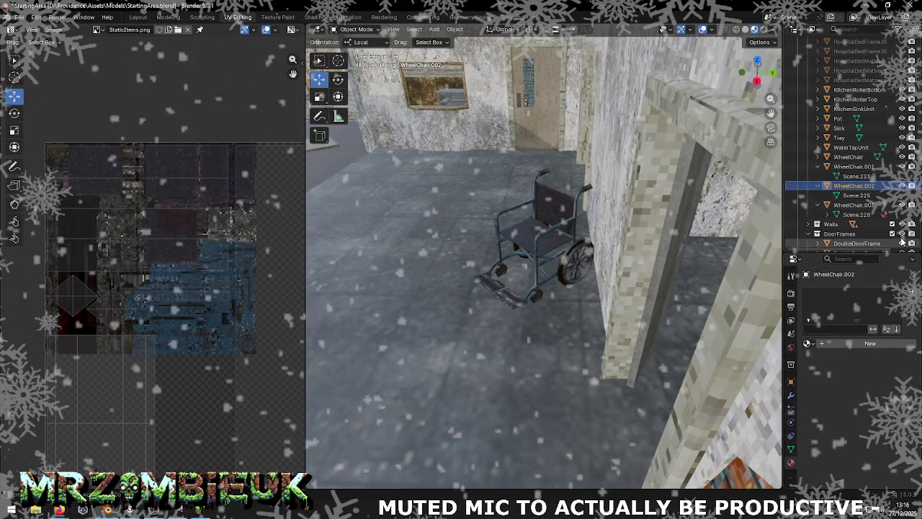
{"action": "left_click", "coordinate": [858, 206]}
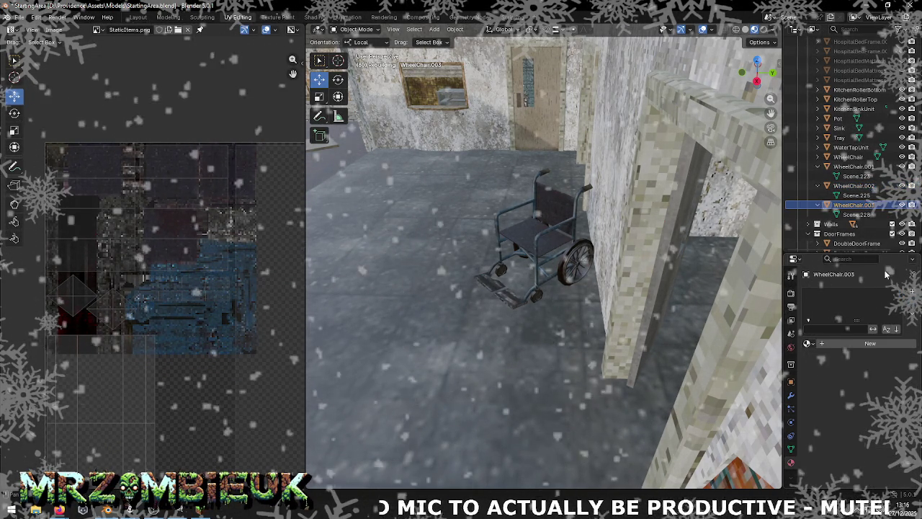
{"action": "left_click", "coordinate": [854, 167]}
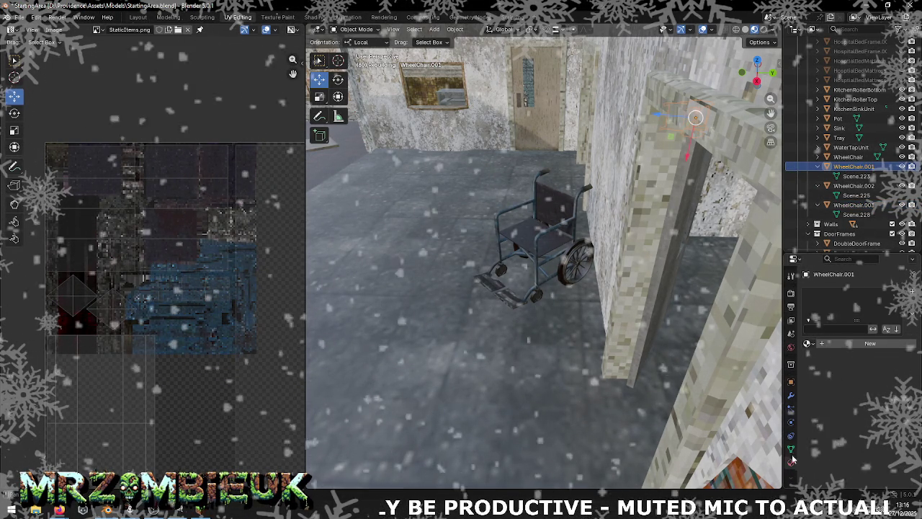
{"action": "left_click", "coordinate": [808, 344]}
{"action": "type", "text": "st"}
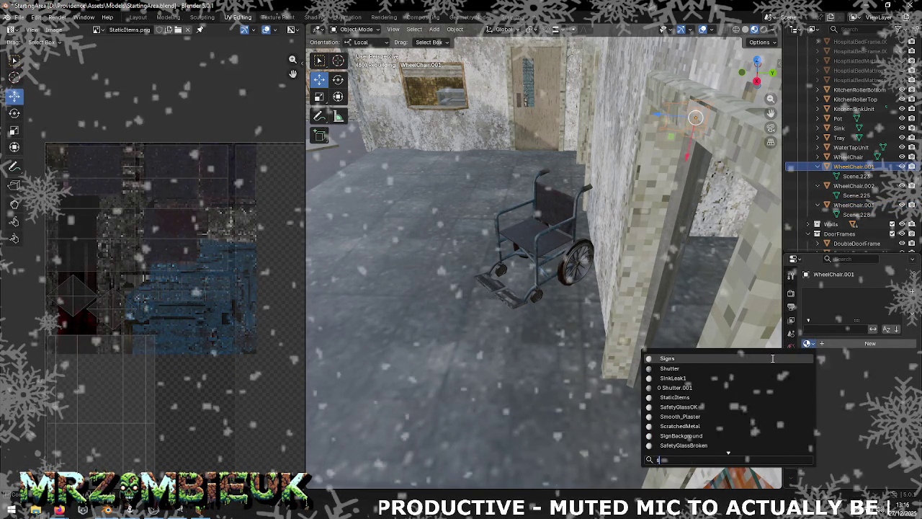
{"action": "left_click", "coordinate": [716, 359]}
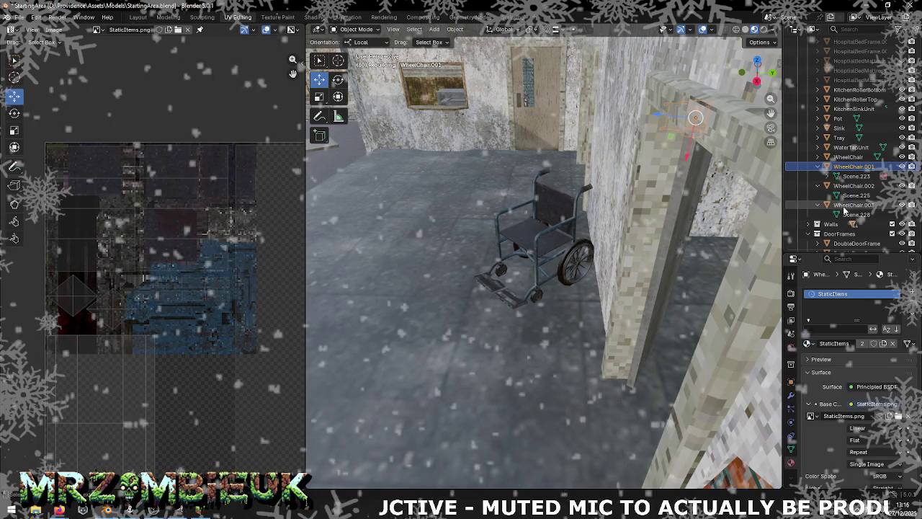
Assign the StaticItems material to WheelChair.002 and WheelChair.003
{"action": "left_click", "coordinate": [850, 186]}
{"action": "left_click", "coordinate": [808, 343]}
{"action": "type", "text": "st"}
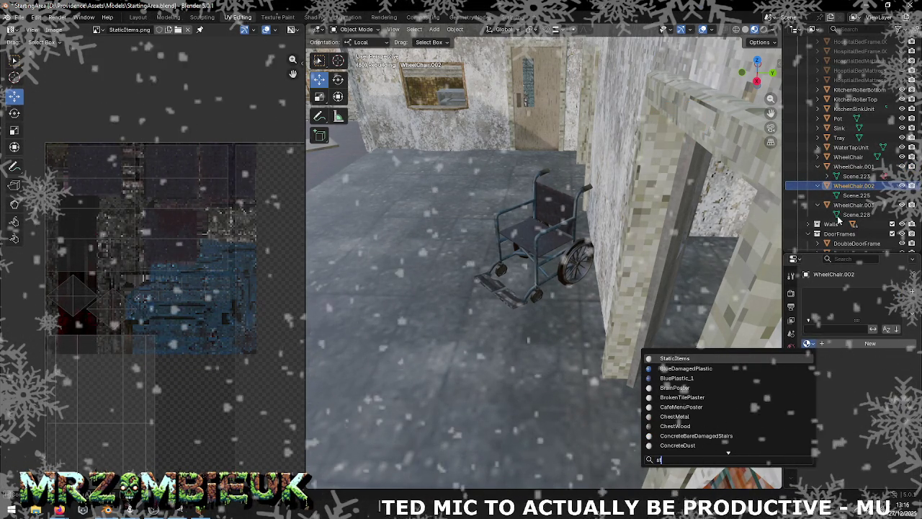
{"action": "left_click", "coordinate": [741, 359]}
{"action": "left_click", "coordinate": [853, 205]}
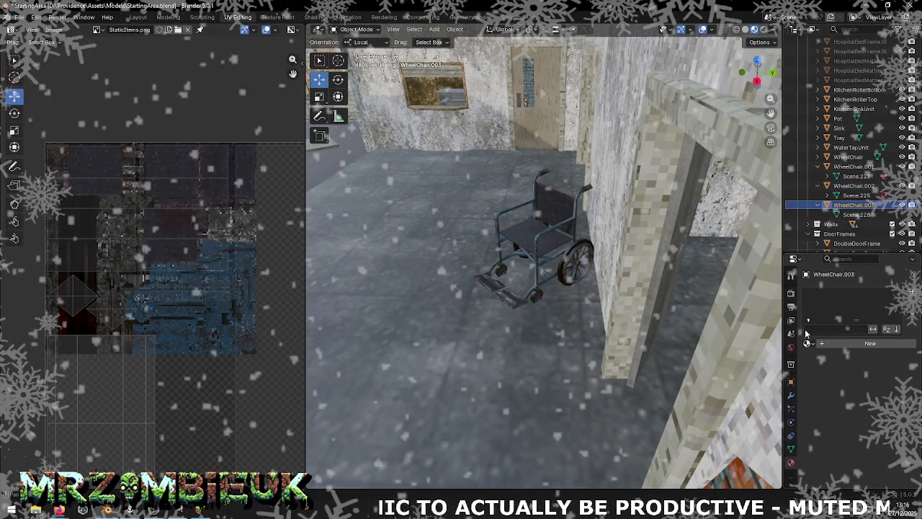
{"action": "left_click", "coordinate": [809, 344]}
{"action": "type", "text": "st"}
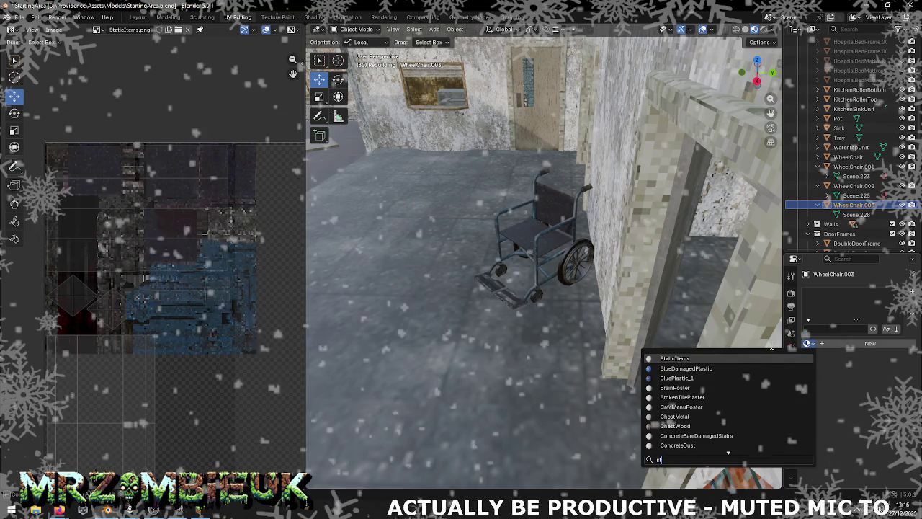
{"action": "key", "text": "Return"}
Apply Shade Flat to WheelChair.003 and orbit toward it
{"action": "right_click", "coordinate": [575, 295]}
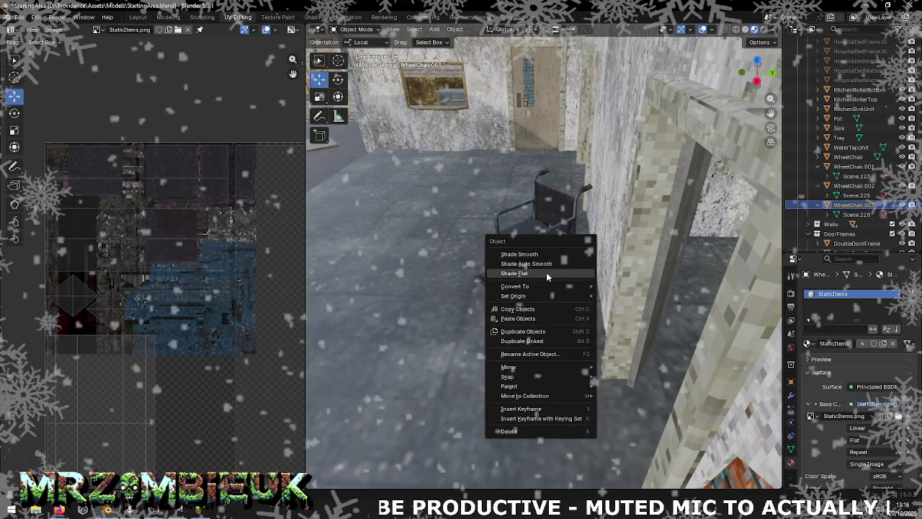
{"action": "left_click", "coordinate": [546, 273]}
{"action": "mouse_move", "coordinate": [546, 272]}
{"action": "middle_mouse_down"}
{"action": "mouse_move", "coordinate": [692, 257]}
{"action": "mouse_move", "coordinate": [575, 251]}
{"action": "mouse_move", "coordinate": [640, 268]}
{"action": "mouse_move", "coordinate": [496, 249]}
{"action": "mouse_move", "coordinate": [640, 249]}
{"action": "mouse_move", "coordinate": [407, 265]}
{"action": "mouse_move", "coordinate": [539, 275]}
{"action": "mouse_move", "coordinate": [437, 289]}
{"action": "mouse_move", "coordinate": [462, 286]}
{"action": "mouse_move", "coordinate": [403, 188]}
{"action": "mouse_move", "coordinate": [387, 181]}
{"action": "mouse_move", "coordinate": [415, 191]}
{"action": "middle_mouse_up"}
Try moving WheelChair.002 along Y, undo it, save StartingArea.blend, and switch to Minecraft
{"action": "left_click", "coordinate": [403, 188]}
{"action": "key", "text": "g"}
{"action": "key", "text": "y"}
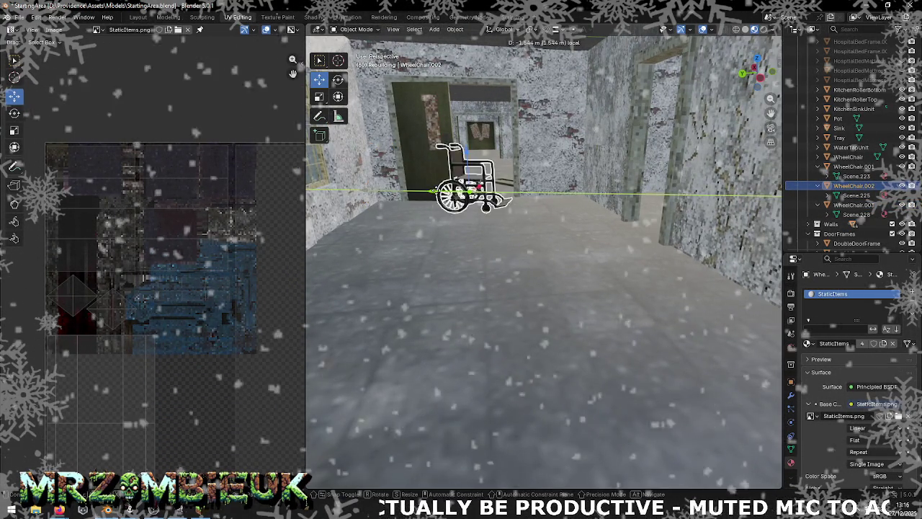
{"action": "left_click", "coordinate": [436, 196]}
{"action": "key", "text": "ctrl+z"}
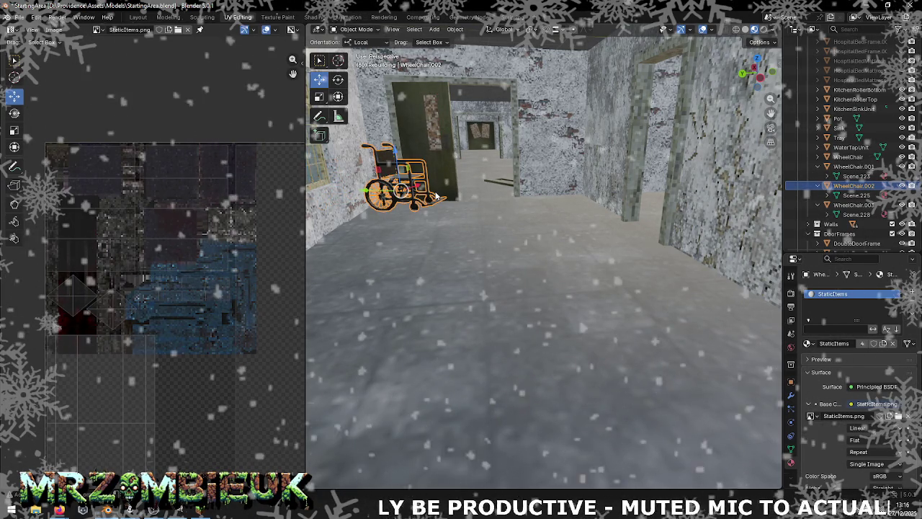
{"action": "key", "text": "ctrl+s"}
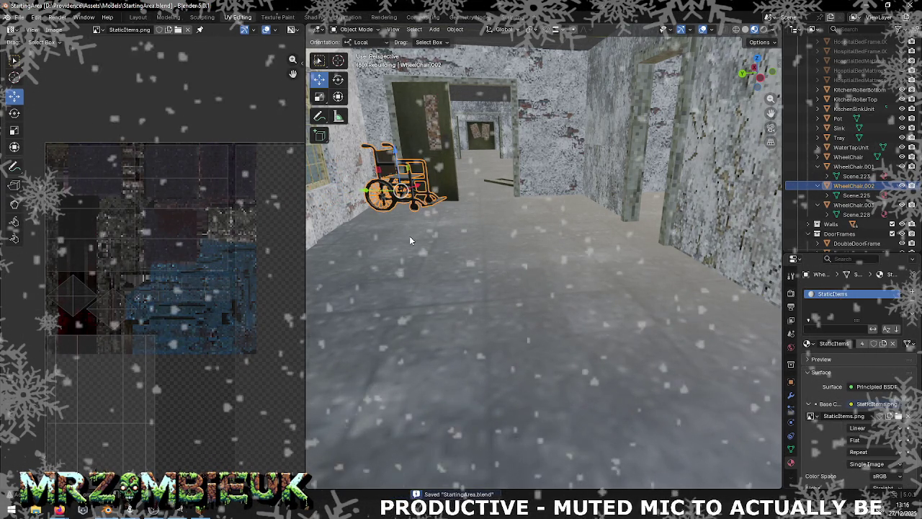
{"action": "key", "text": "alt+Tab"}
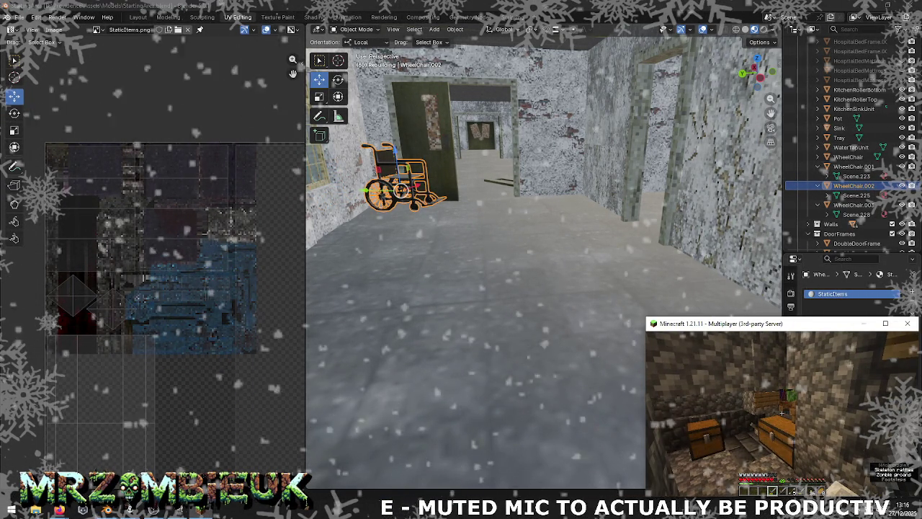
Check the inventory, then fight off the zombie and skeleton with the sword
{"action": "key", "text": "e"}
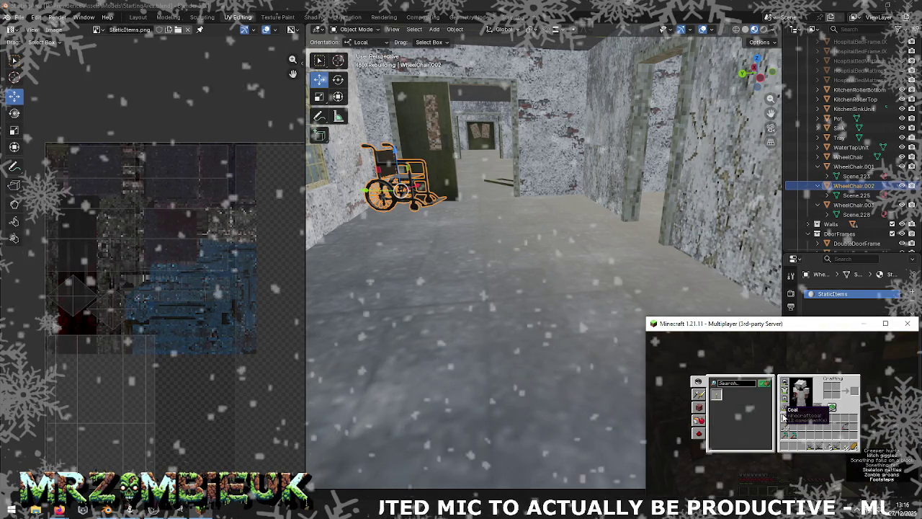
{"action": "key", "text": "e"}
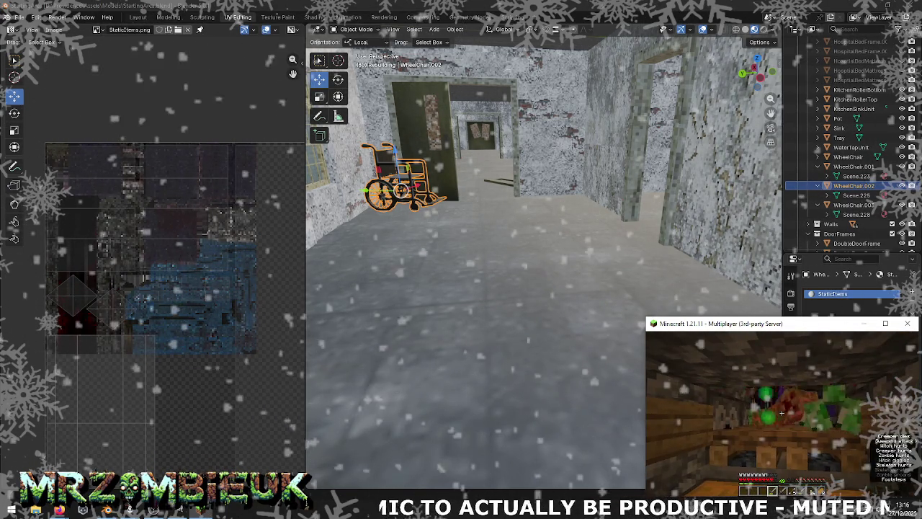
{"action": "left_click", "coordinate": [782, 413]}
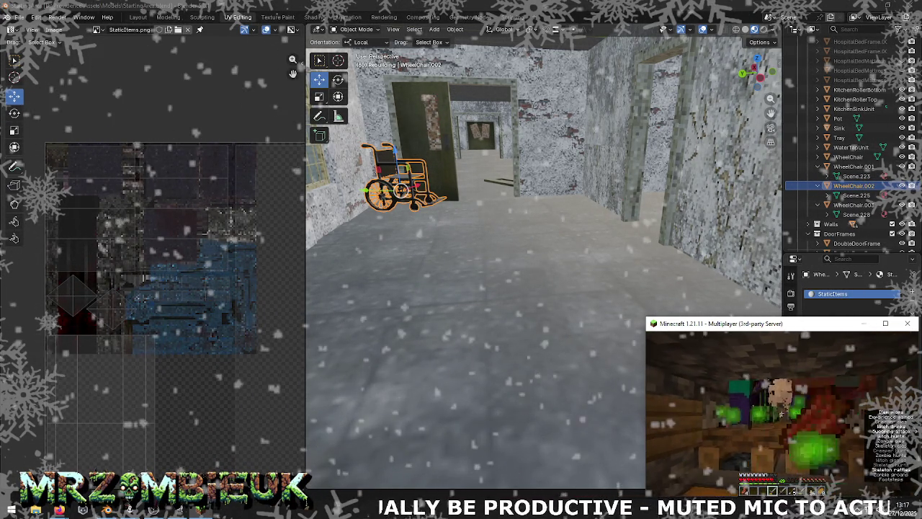
{"action": "left_click", "coordinate": [781, 412]}
{"action": "left_click", "coordinate": [781, 413]}
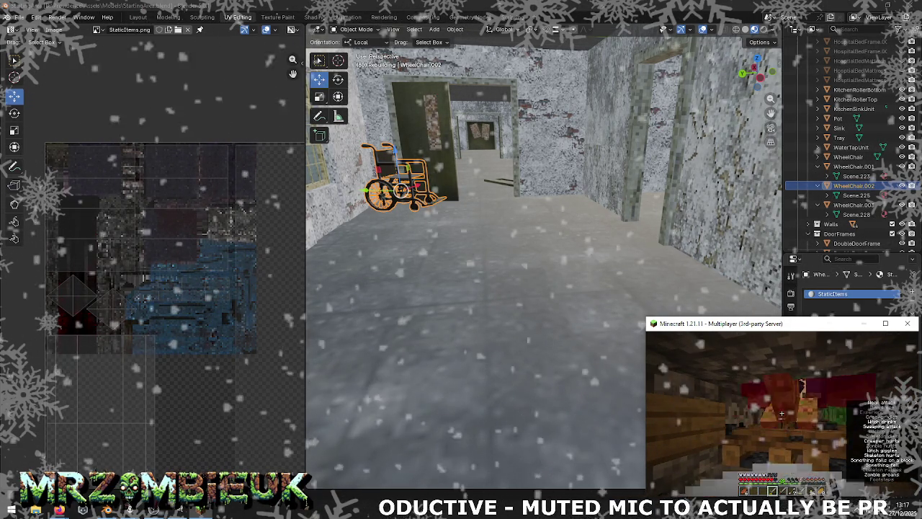
{"action": "left_click", "coordinate": [781, 413]}
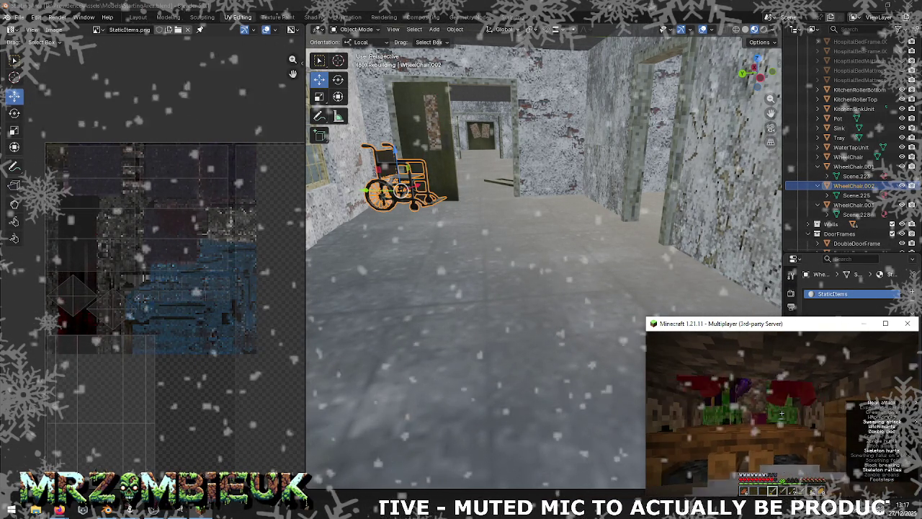
Defeat the witch and remaining mobs, sleep in the bed, then return to Blender
{"action": "left_click", "coordinate": [781, 413]}
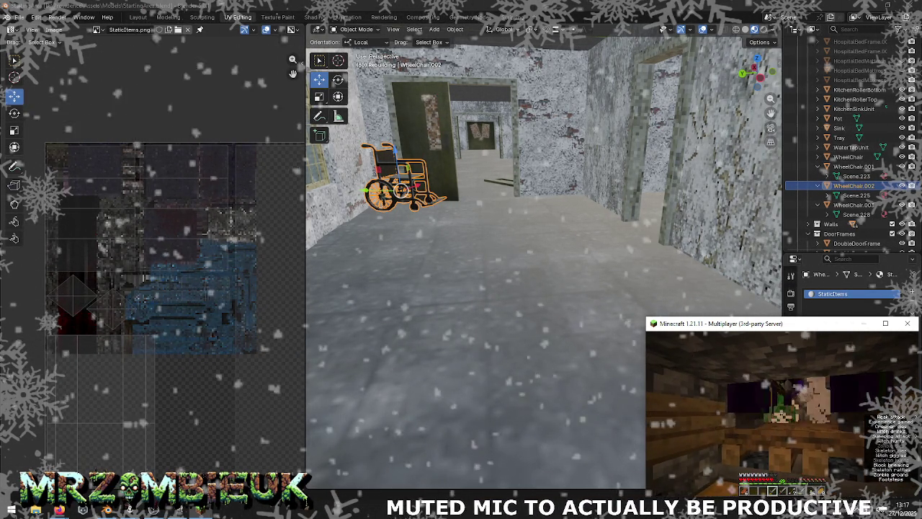
{"action": "left_click", "coordinate": [781, 412]}
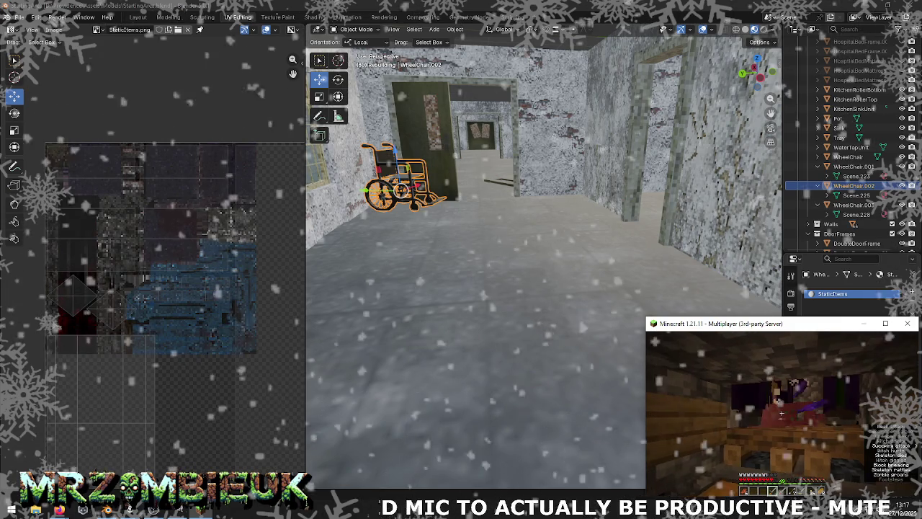
{"action": "left_click", "coordinate": [782, 413]}
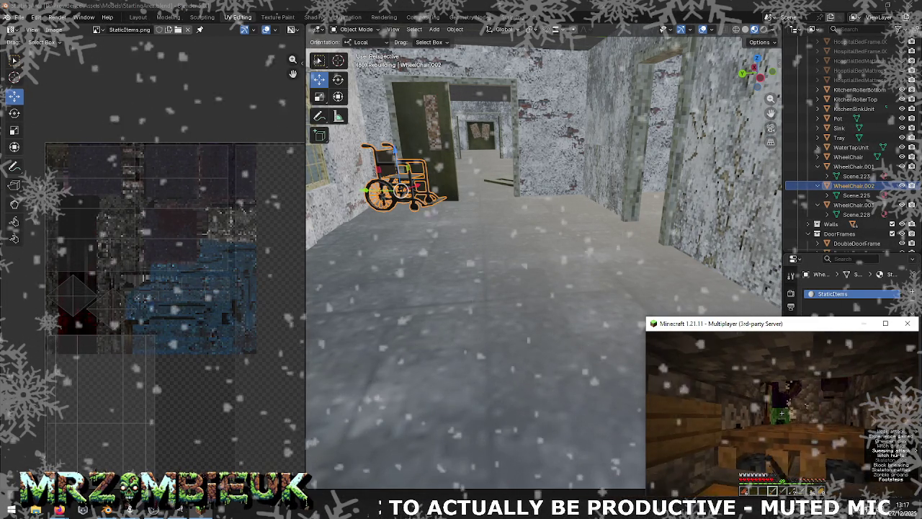
{"action": "left_click", "coordinate": [781, 413]}
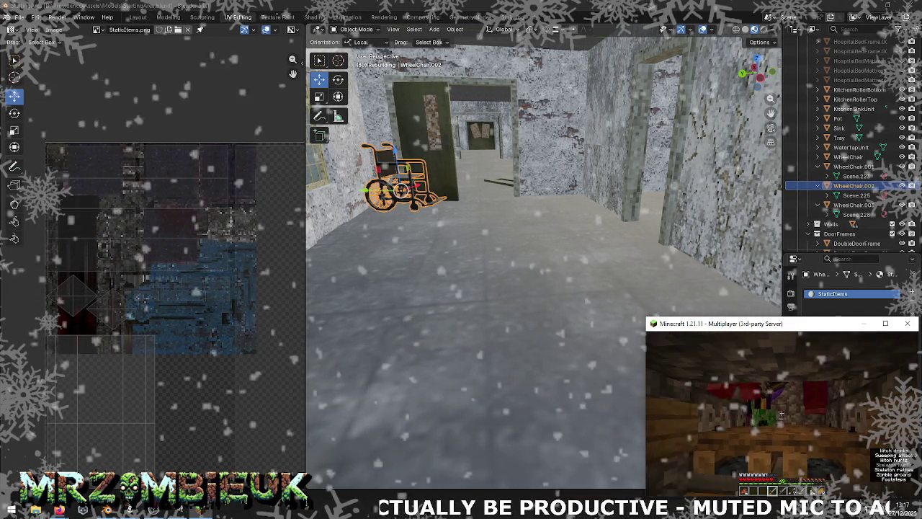
{"action": "left_click", "coordinate": [781, 413]}
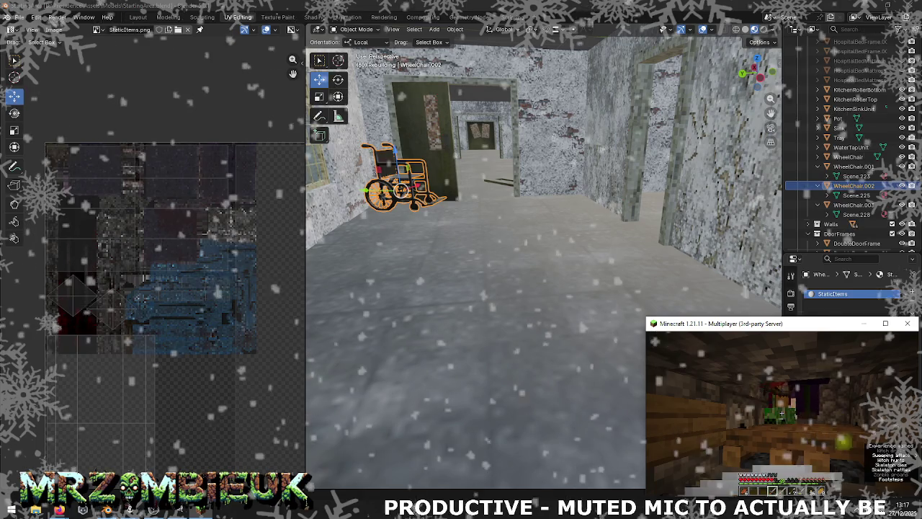
{"action": "left_click", "coordinate": [781, 413]}
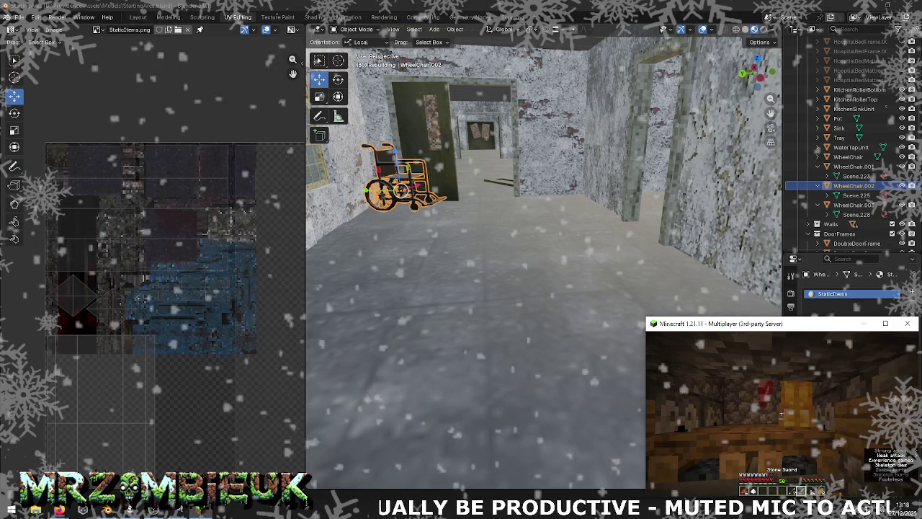
{"action": "right_click", "coordinate": [782, 413]}
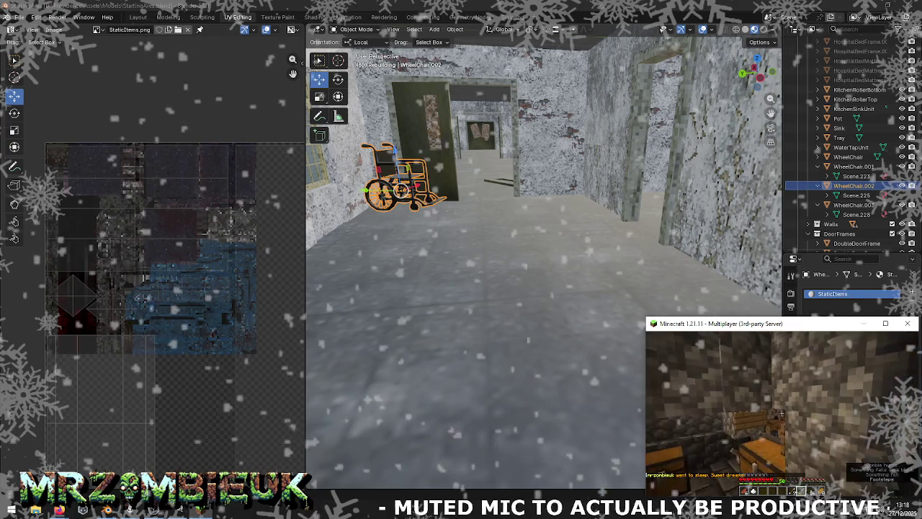
{"action": "key", "text": "alt+Tab"}
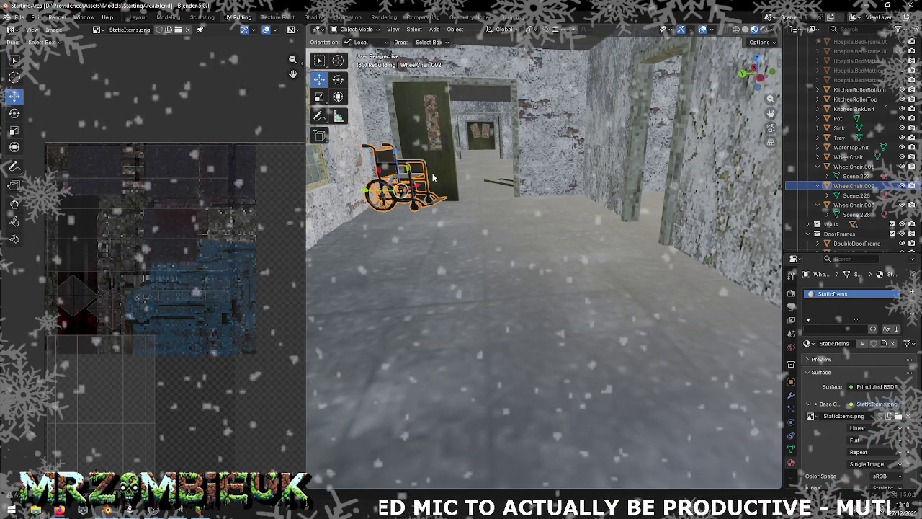
Frame WheelChair.002 in Edit Mode and shrink its UV layout to about 0.38
{"action": "scroll", "coordinate": [454, 180], "scroll_direction": "down", "scroll_amount": 3}
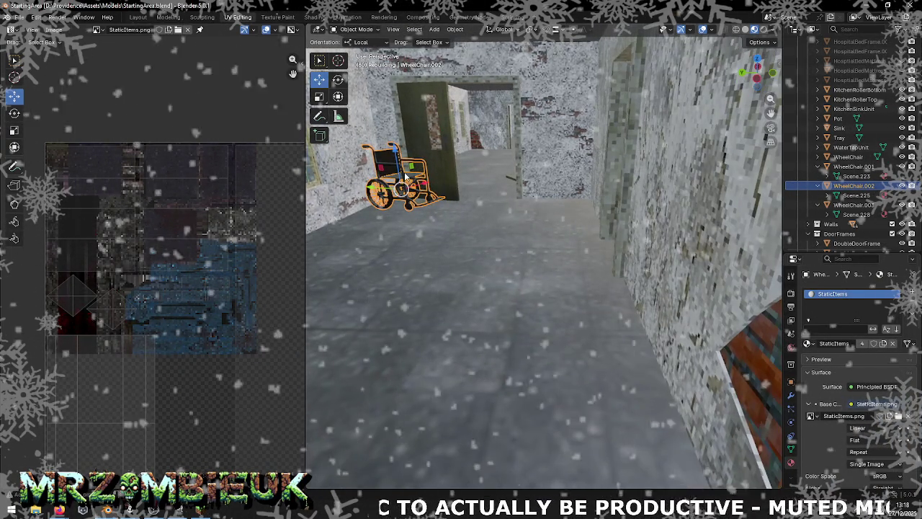
{"action": "scroll", "coordinate": [404, 171], "scroll_direction": "up", "scroll_amount": 5}
{"action": "key", "text": "KP_Decimal"}
{"action": "key", "text": "Tab"}
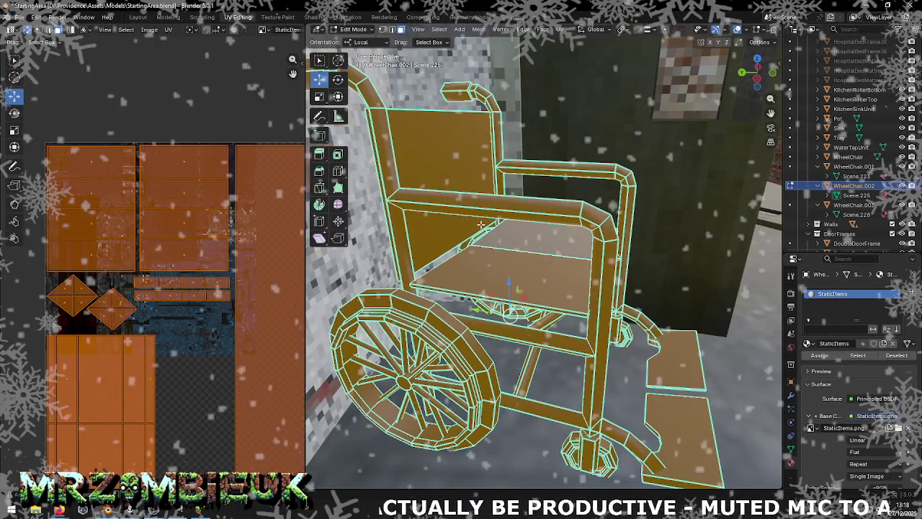
{"action": "scroll", "coordinate": [152, 247], "scroll_direction": "down", "scroll_amount": 2}
{"action": "scroll", "coordinate": [155, 247], "scroll_direction": "down", "scroll_amount": 2}
{"action": "scroll", "coordinate": [158, 247], "scroll_direction": "down", "scroll_amount": 1}
{"action": "scroll", "coordinate": [160, 247], "scroll_direction": "down", "scroll_amount": 1}
{"action": "left_click", "coordinate": [14, 130]}
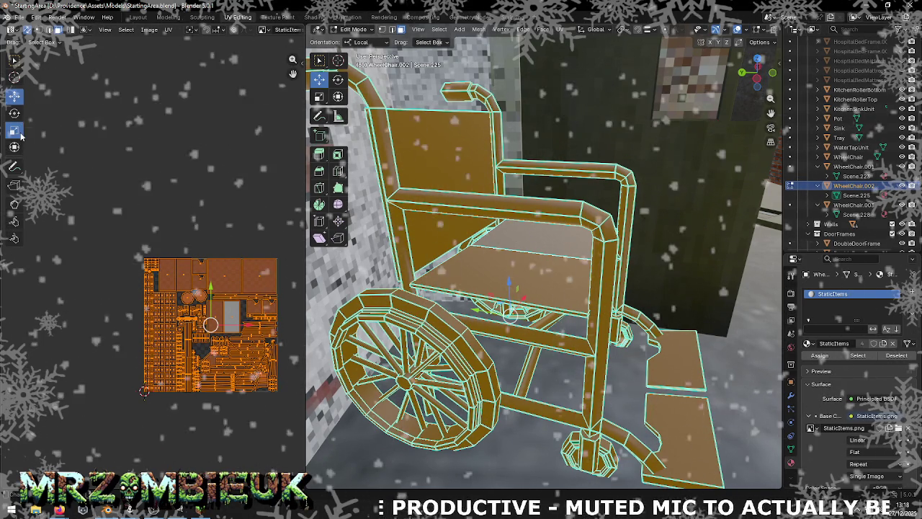
{"action": "left_click_drag", "start_coordinate": [260, 358], "coordinate": [224, 335]}
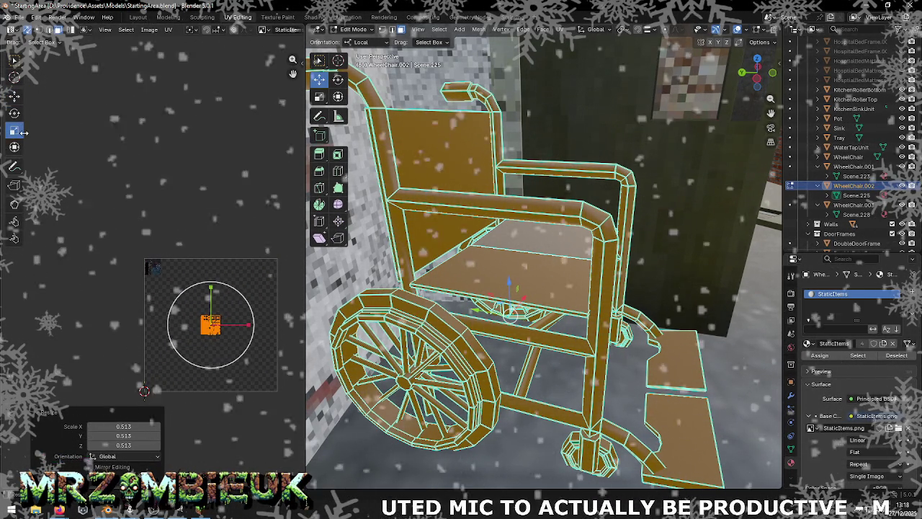
Move the UVs toward the atlas top-left, rescale them, and nudge them slightly right
{"action": "left_click", "coordinate": [14, 97]}
{"action": "left_click_drag", "start_coordinate": [211, 324], "coordinate": [150, 266]}
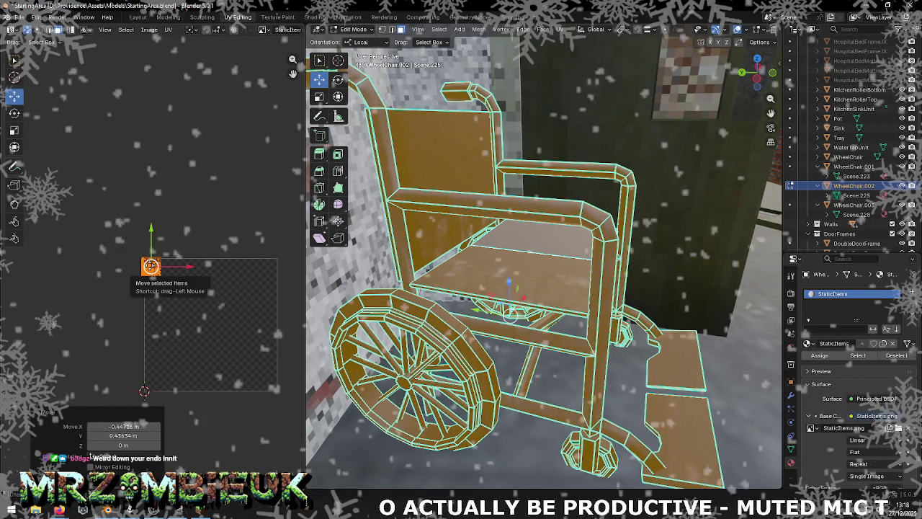
{"action": "scroll", "coordinate": [190, 295], "scroll_direction": "up", "scroll_amount": 3}
{"action": "scroll", "coordinate": [190, 296], "scroll_direction": "down", "scroll_amount": 1}
{"action": "scroll", "coordinate": [190, 296], "scroll_direction": "down", "scroll_amount": 1}
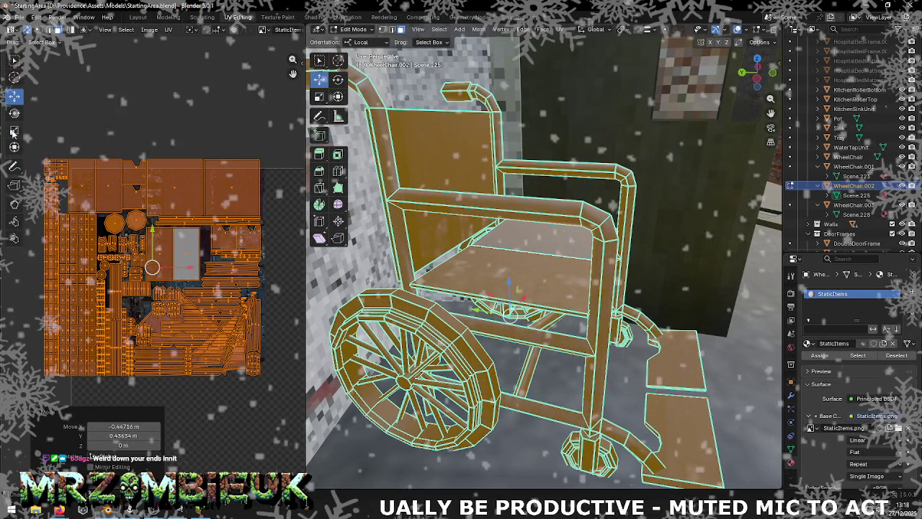
{"action": "left_click_drag", "start_coordinate": [189, 295], "coordinate": [175, 287]}
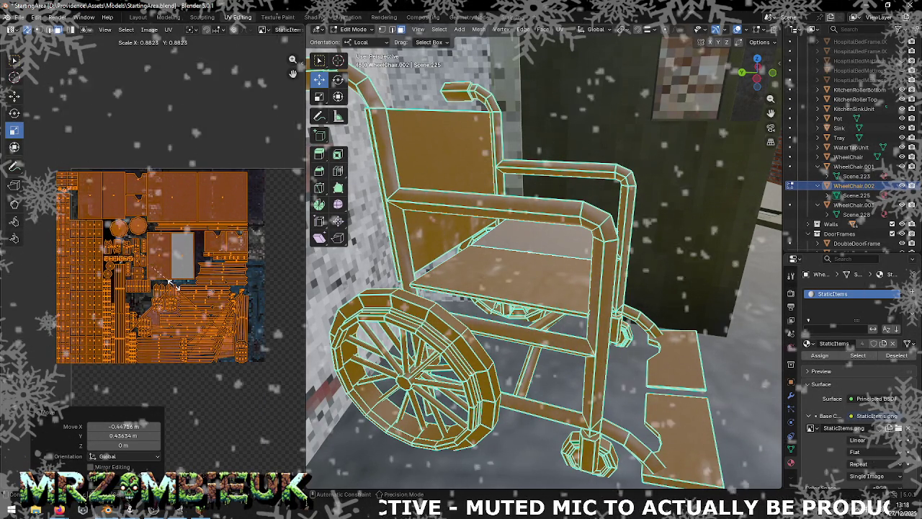
{"action": "left_click", "coordinate": [14, 95]}
{"action": "left_click_drag", "start_coordinate": [160, 265], "coordinate": [172, 265]}
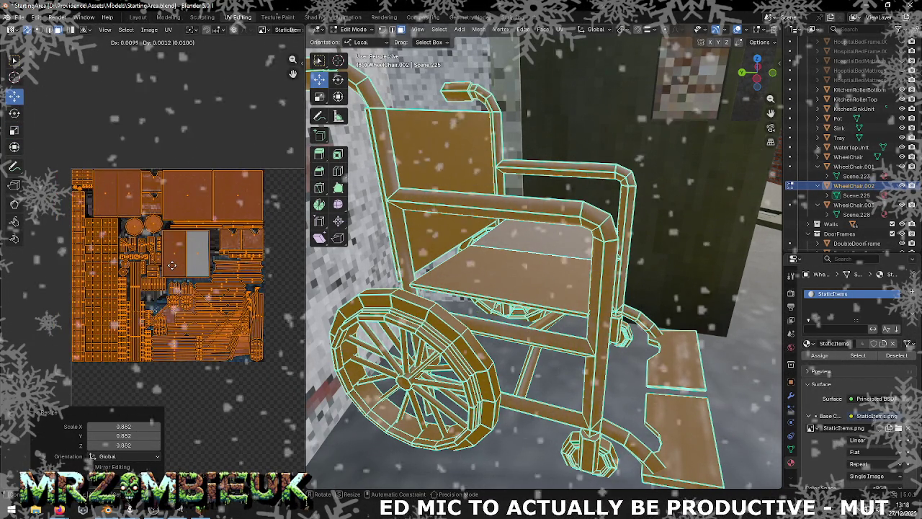
{"action": "left_click", "coordinate": [173, 265]}
{"action": "scroll", "coordinate": [172, 266], "scroll_direction": "down", "scroll_amount": 3}
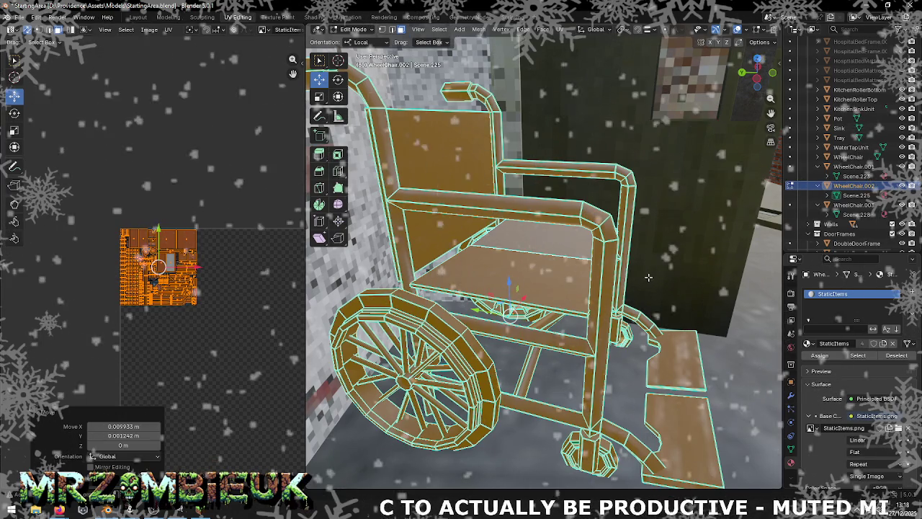
{"action": "scroll", "coordinate": [627, 282], "scroll_direction": "down", "scroll_amount": 4}
{"action": "middle_click_drag", "start_coordinate": [628, 282], "coordinate": [698, 249]}
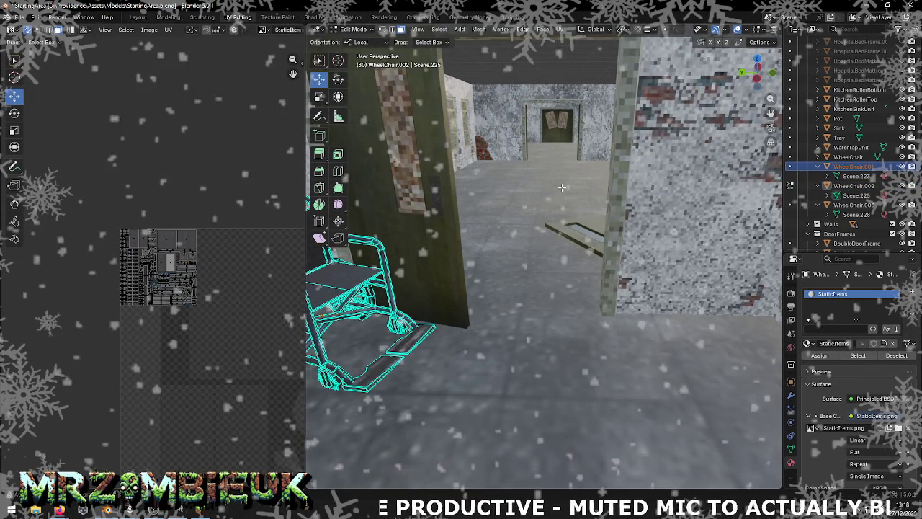
Return to Object Mode, select WheelChair.001, and enter its Edit Mode
{"action": "key", "text": "Tab"}
{"action": "key", "text": "KP_Decimal"}
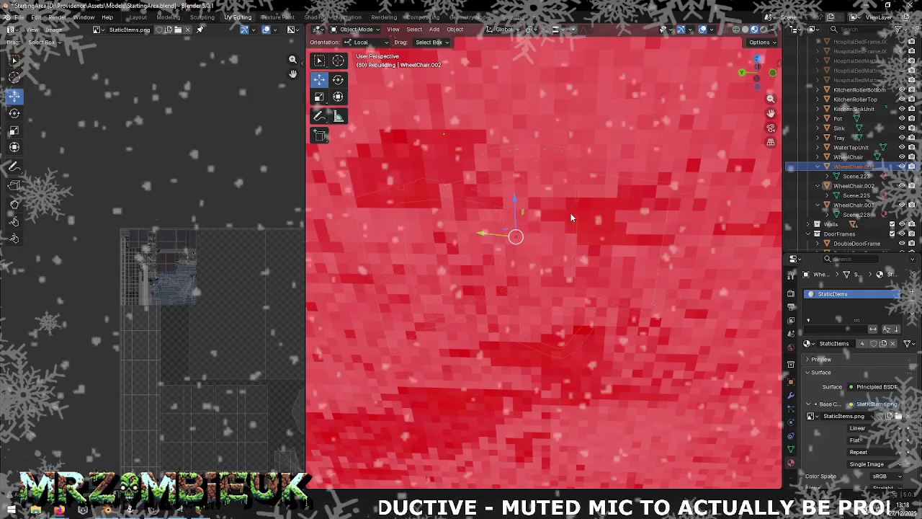
{"action": "mouse_move", "coordinate": [545, 226]}
{"action": "middle_mouse_down"}
{"action": "mouse_move", "coordinate": [458, 227]}
{"action": "mouse_move", "coordinate": [480, 220]}
{"action": "mouse_move", "coordinate": [404, 235]}
{"action": "mouse_move", "coordinate": [466, 201]}
{"action": "mouse_move", "coordinate": [504, 216]}
{"action": "middle_mouse_up"}
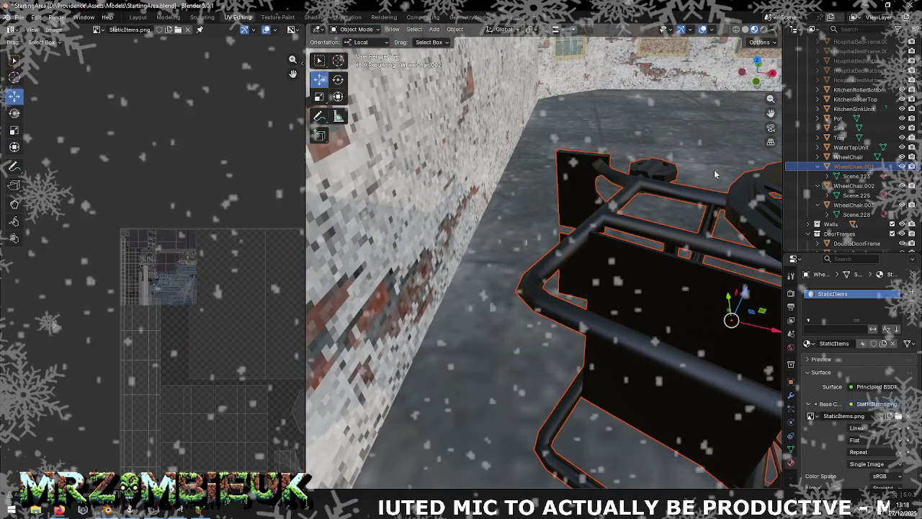
{"action": "left_click", "coordinate": [854, 166]}
{"action": "key", "text": "Tab"}
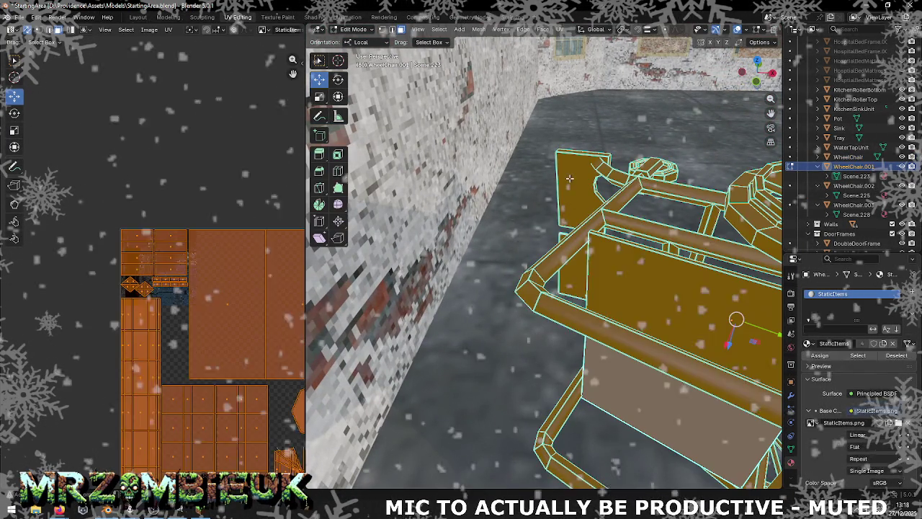
{"action": "scroll", "coordinate": [204, 269], "scroll_direction": "down", "scroll_amount": 3}
{"action": "scroll", "coordinate": [194, 278], "scroll_direction": "down", "scroll_amount": 1}
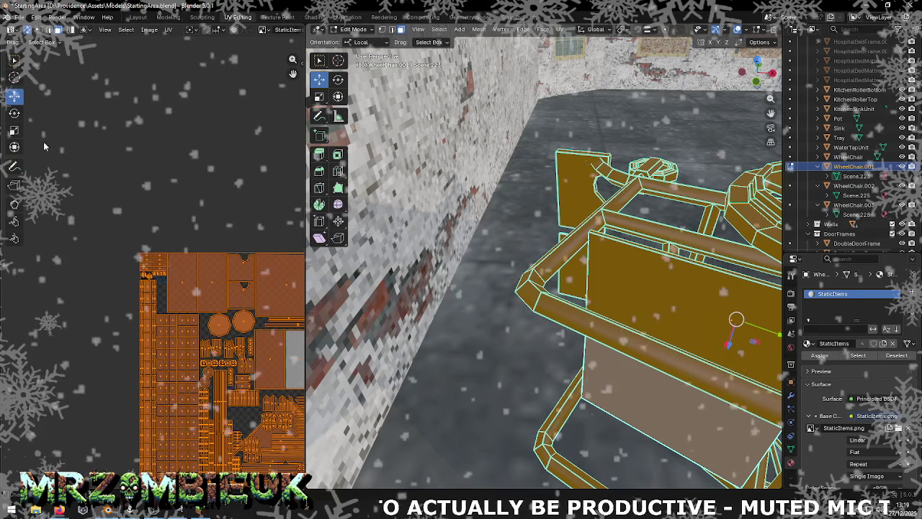
Shrink WheelChair.001's UV islands onto the atlas and rotate them slightly
{"action": "left_click", "coordinate": [13, 132]}
{"action": "mouse_move", "coordinate": [238, 341]}
{"action": "left_mouse_down"}
{"action": "mouse_move", "coordinate": [258, 366]}
{"action": "mouse_move", "coordinate": [153, 267]}
{"action": "left_mouse_up"}
{"action": "key", "text": "shift+space"}
{"action": "key", "text": "g"}
{"action": "key", "text": "KP_Decimal"}
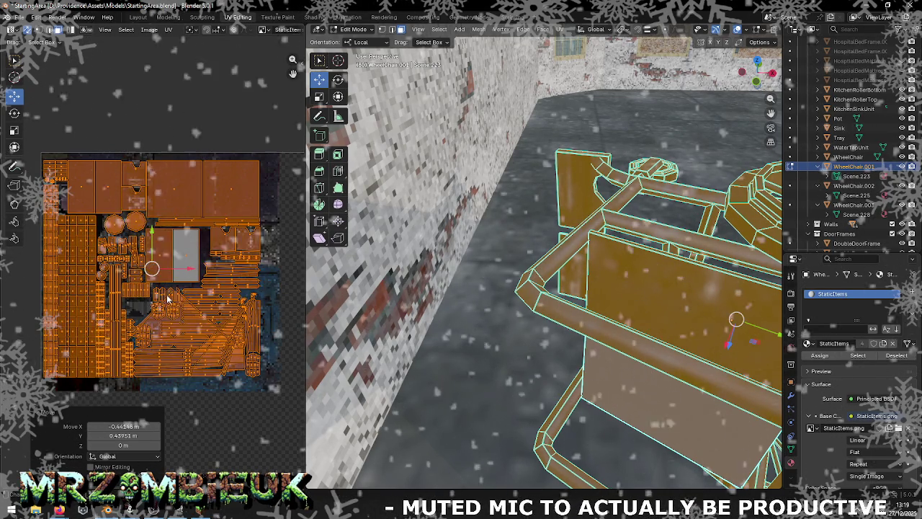
{"action": "key", "text": "shift+space"}
{"action": "key", "text": "r"}
{"action": "left_click_drag", "start_coordinate": [177, 288], "coordinate": [183, 287]}
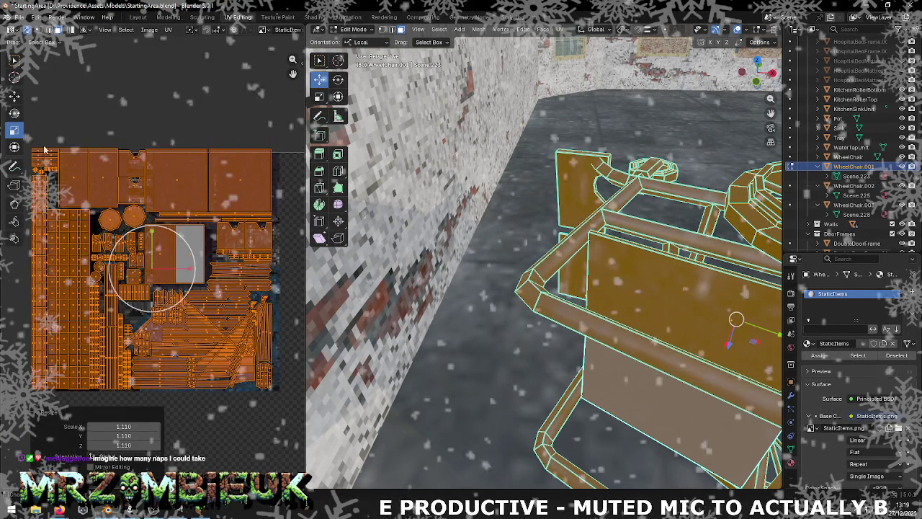
Fine-tune the UVs with a slight 0.994 scale and small X/Y nudges
{"action": "left_click_drag", "start_coordinate": [192, 272], "coordinate": [199, 271]}
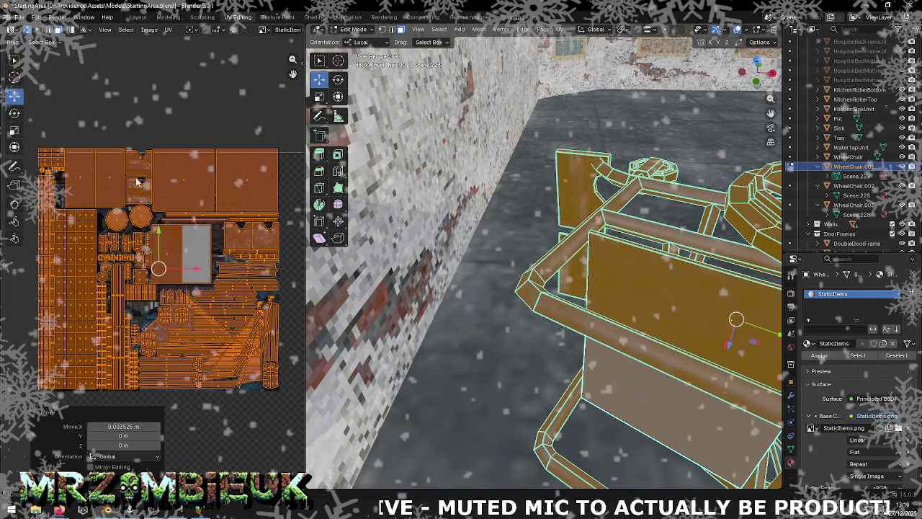
{"action": "left_click_drag", "start_coordinate": [160, 237], "coordinate": [159, 240]}
{"action": "left_click", "coordinate": [13, 130]}
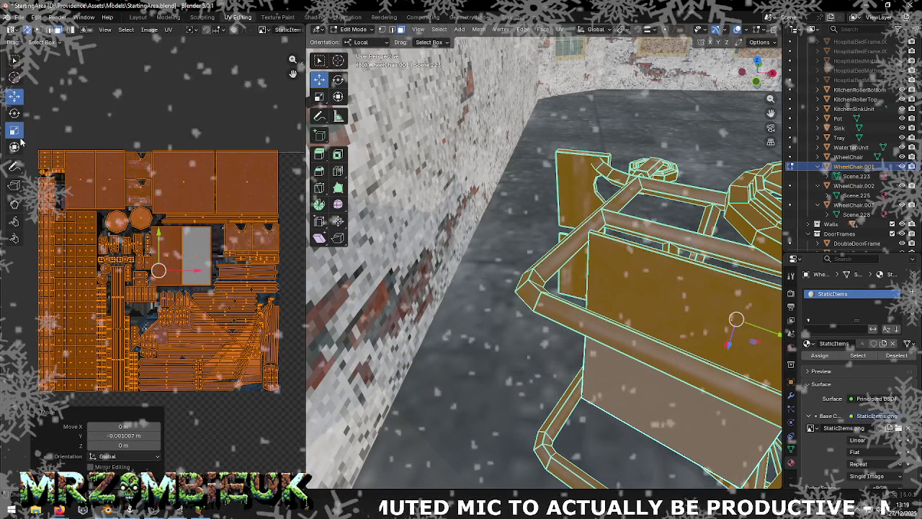
{"action": "left_click_drag", "start_coordinate": [191, 285], "coordinate": [189, 283]}
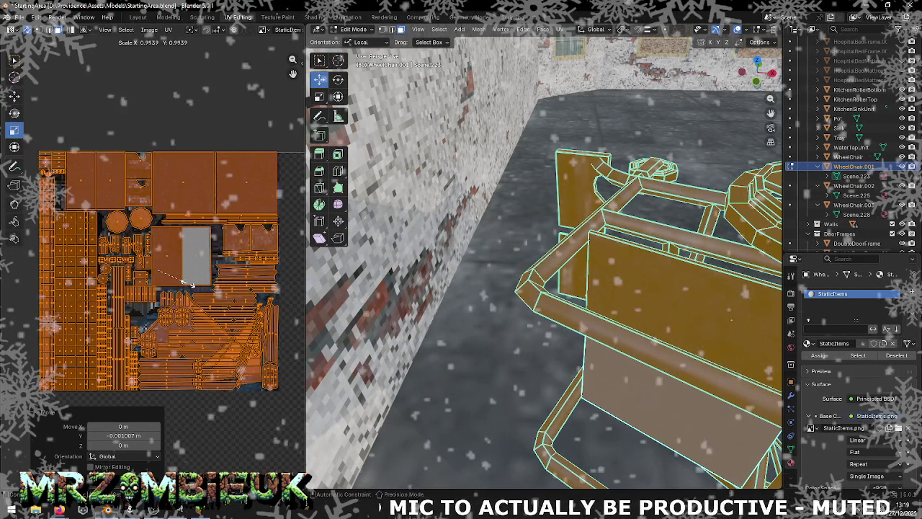
{"action": "left_click", "coordinate": [14, 96]}
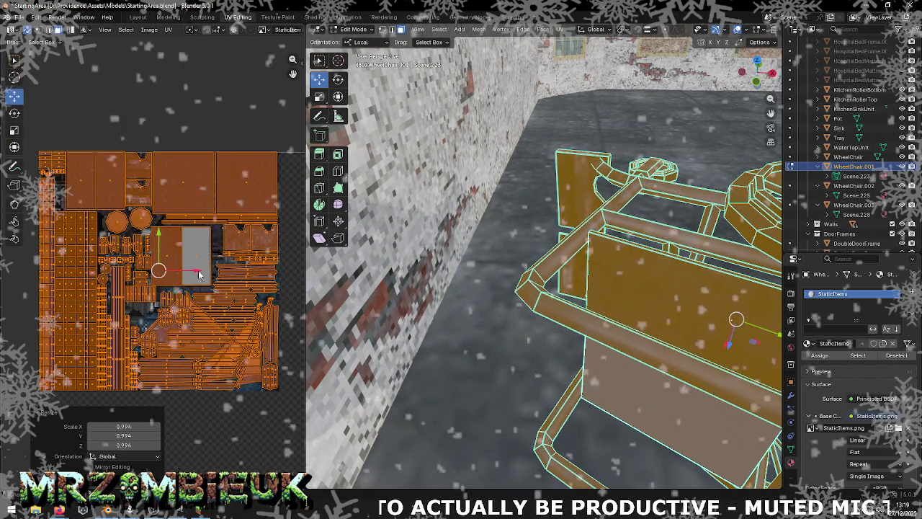
{"action": "left_click_drag", "start_coordinate": [200, 275], "coordinate": [202, 274]}
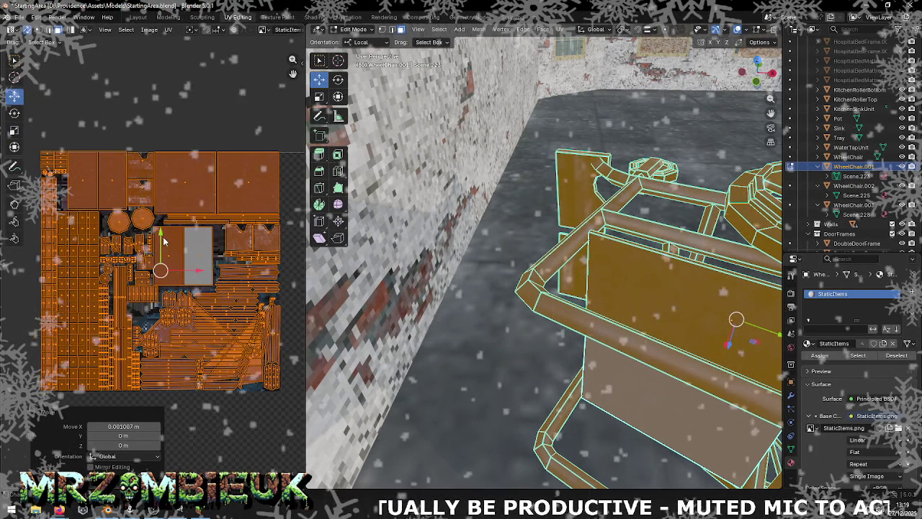
{"action": "left_click_drag", "start_coordinate": [161, 234], "coordinate": [162, 235]}
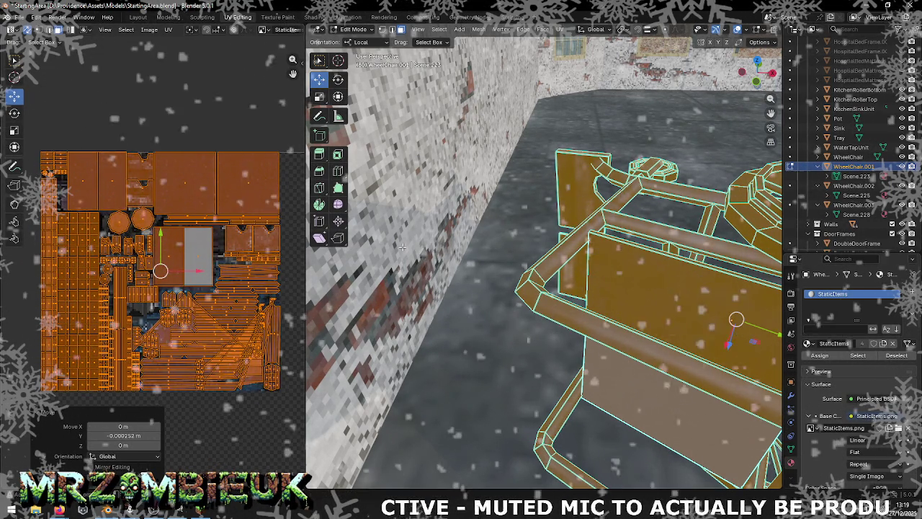
{"action": "left_click", "coordinate": [580, 183]}
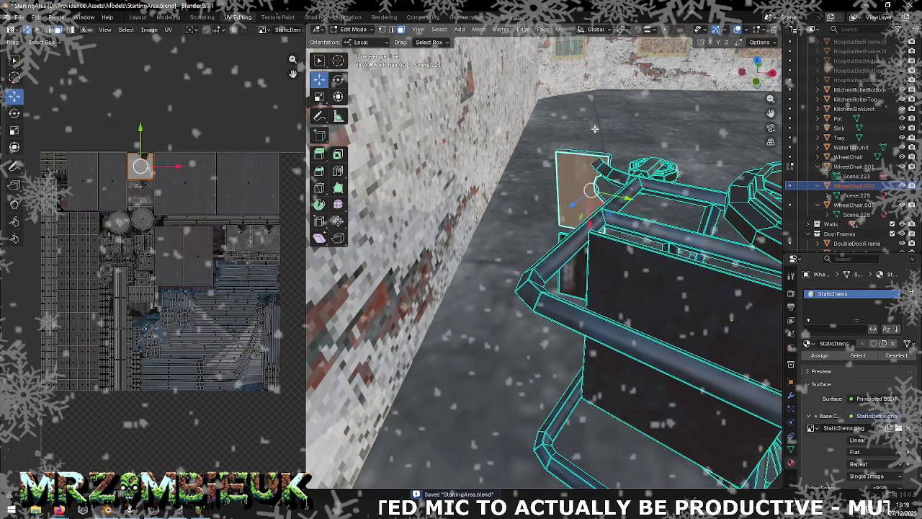
Save the file, then select WheelChair.003 and enter Edit Mode with its UVs in view
{"action": "key", "text": "Tab"}
{"action": "key", "text": "ctrl+s"}
{"action": "key", "text": "KP_Decimal"}
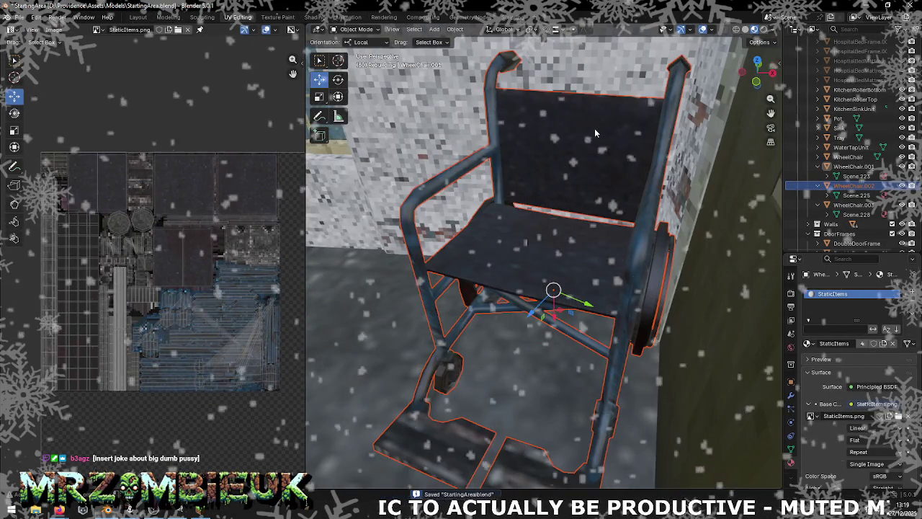
{"action": "left_click", "coordinate": [550, 176]}
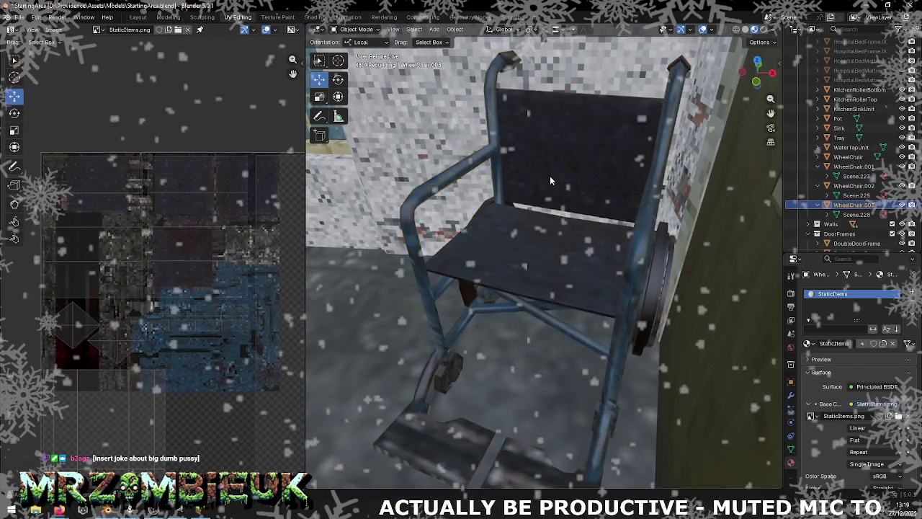
{"action": "key", "text": "KP_Decimal"}
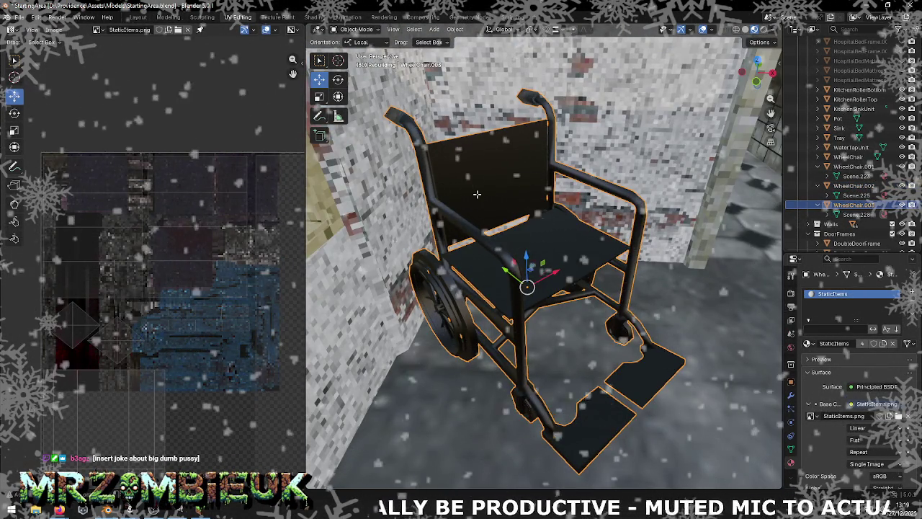
{"action": "key", "text": "Tab"}
{"action": "scroll", "coordinate": [229, 271], "scroll_direction": "down", "scroll_amount": 3}
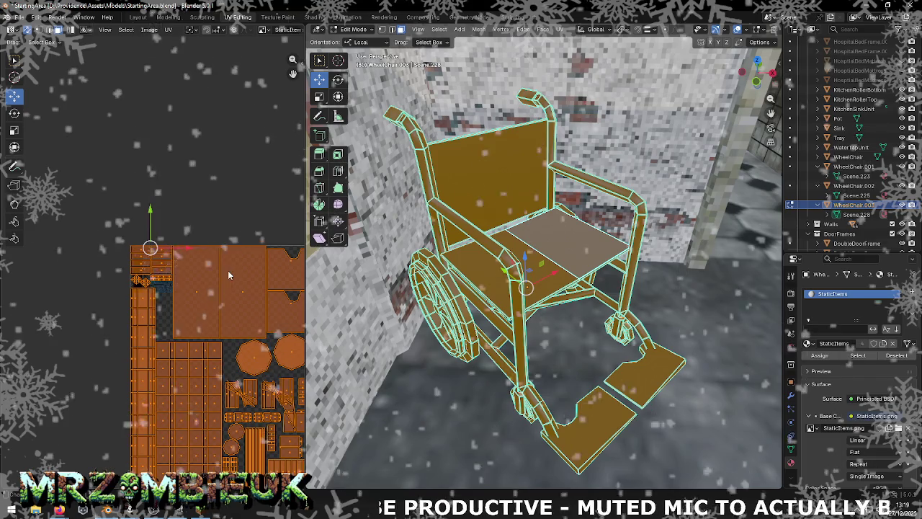
{"action": "middle_click_drag", "start_coordinate": [232, 273], "coordinate": [155, 97]}
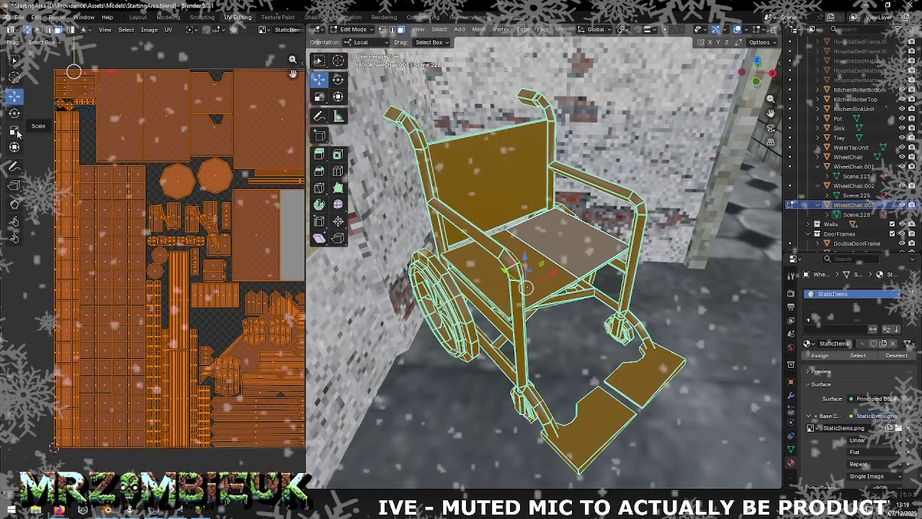
Scale WheelChair.003's UV islands to exactly 0.1 horizontally and vertically
{"action": "key", "text": "shift+space"}
{"action": "key", "text": "s"}
{"action": "mouse_move", "coordinate": [222, 266]}
{"action": "left_mouse_down"}
{"action": "mouse_move", "coordinate": [240, 271]}
{"action": "mouse_move", "coordinate": [242, 263]}
{"action": "left_mouse_up"}
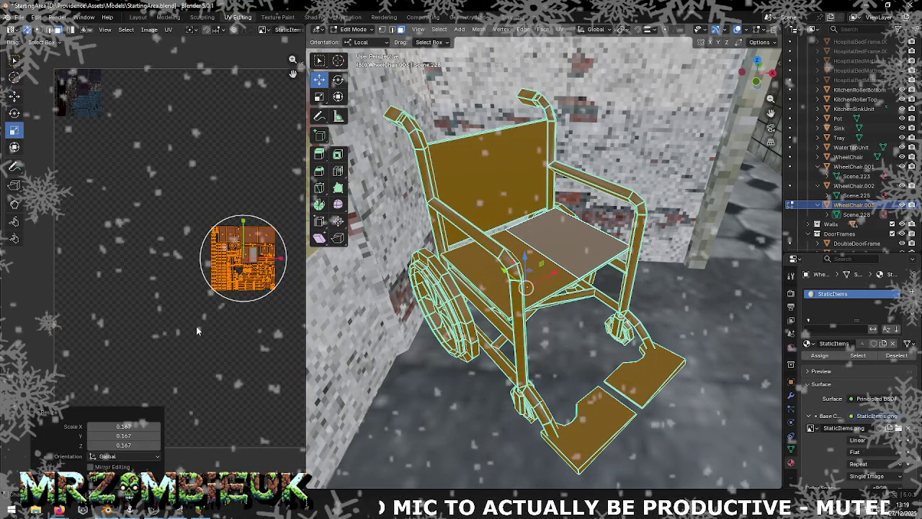
{"action": "left_click", "coordinate": [124, 426]}
{"action": "type", "text": "0.1"}
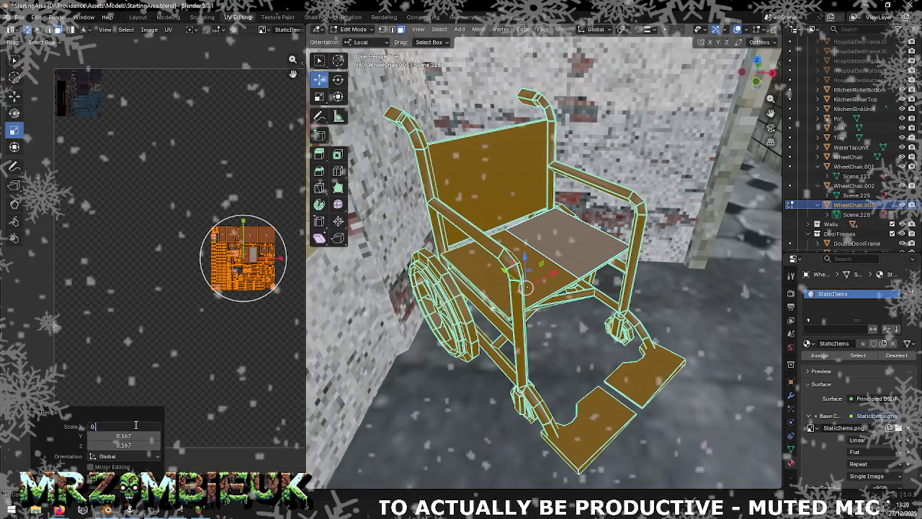
{"action": "key", "text": "Tab"}
{"action": "type", "text": "0"}
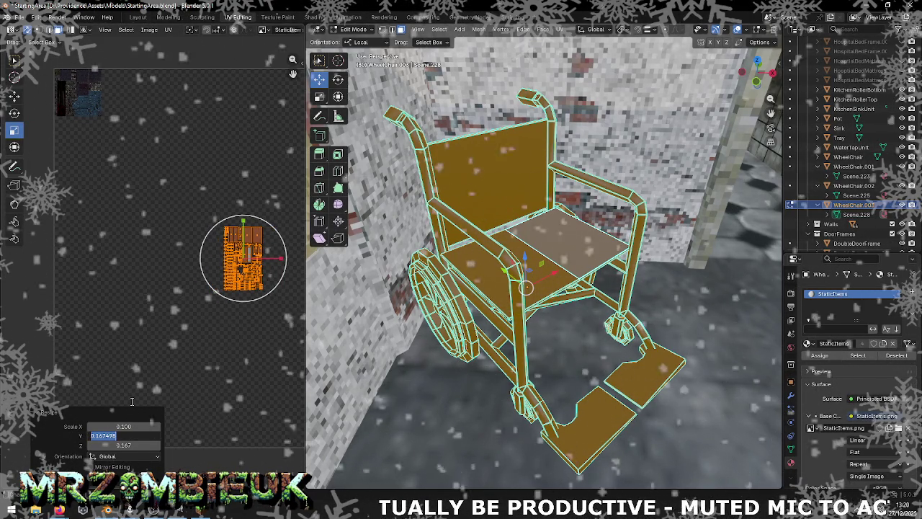
{"action": "type", "text": ".1"}
{"action": "key", "text": "Tab"}
{"action": "type", "text": "0.1"}
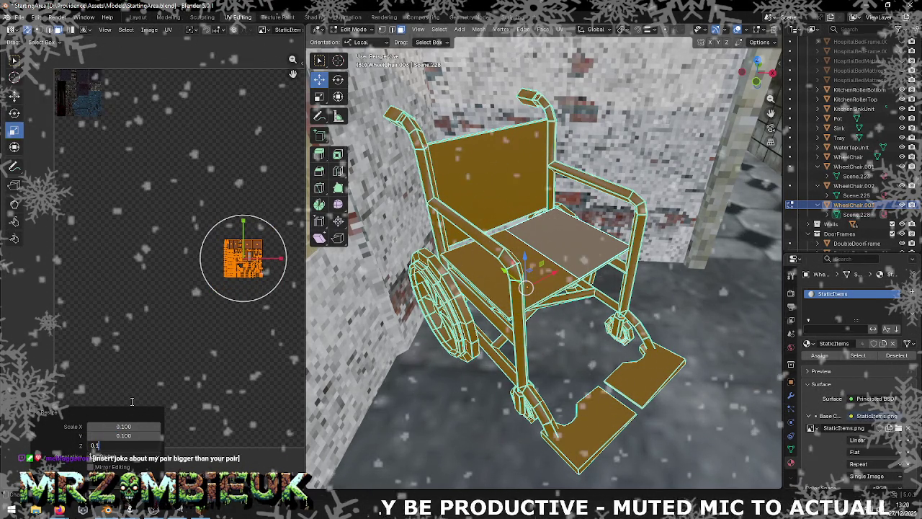
{"action": "key", "text": "Tab"}
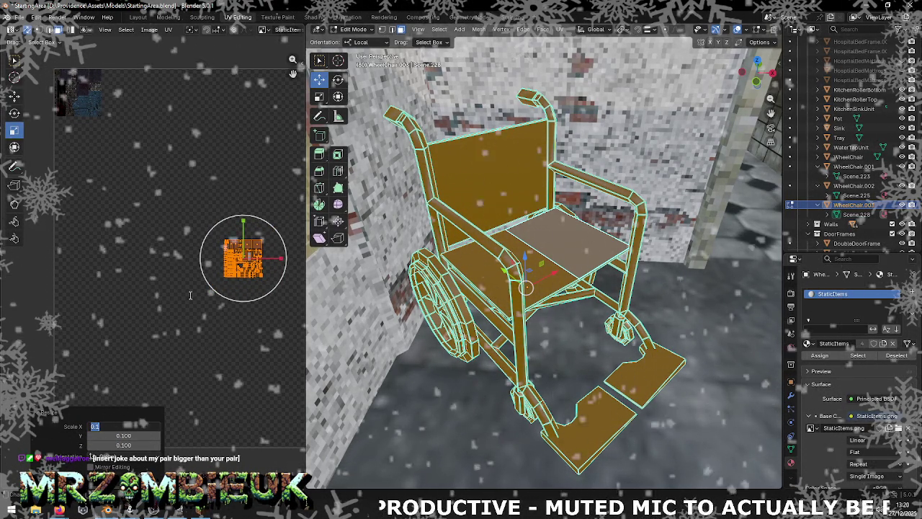
{"action": "key", "text": "Return"}
Move the shrunken UV islands to the atlas's top-left corner
{"action": "key", "text": "shift+space"}
{"action": "key", "text": "g"}
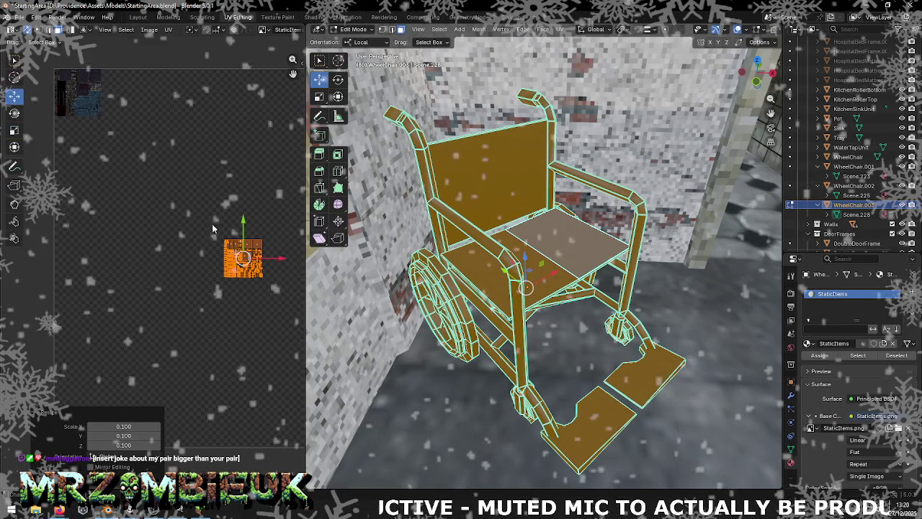
{"action": "left_click_drag", "start_coordinate": [243, 257], "coordinate": [73, 85]}
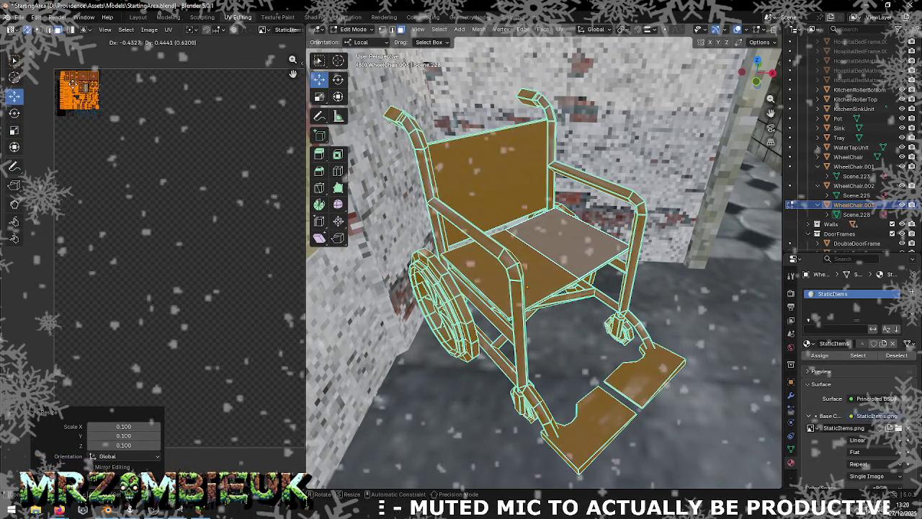
{"action": "key", "text": "KP_Decimal"}
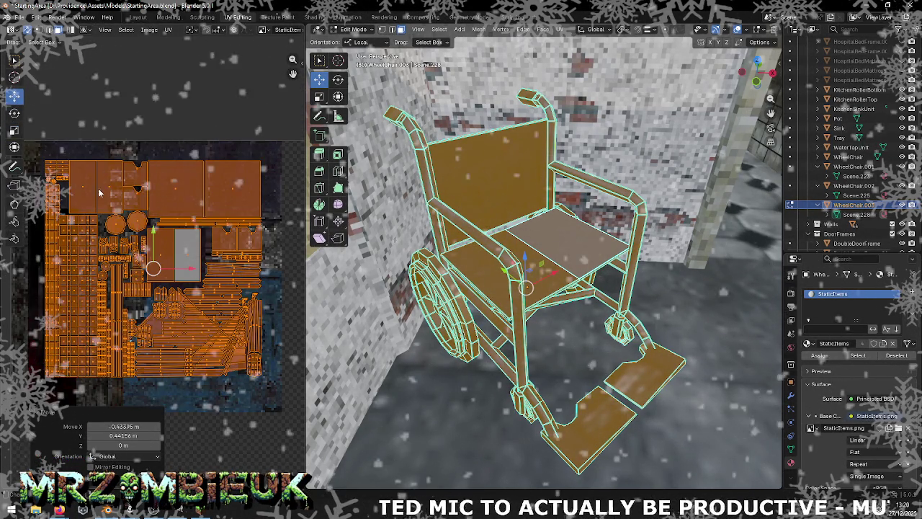
{"action": "key", "text": "g"}
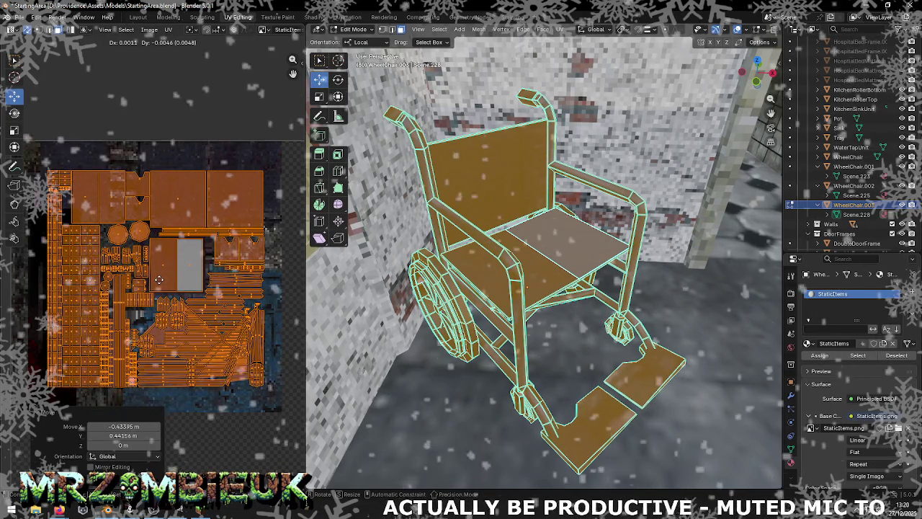
{"action": "left_click", "coordinate": [159, 277]}
Fine-tune the UV islands' scale to about 1.03 and nudge them into alignment on the atlas
{"action": "left_click", "coordinate": [14, 130]}
{"action": "left_click_drag", "start_coordinate": [171, 255], "coordinate": [176, 256]}
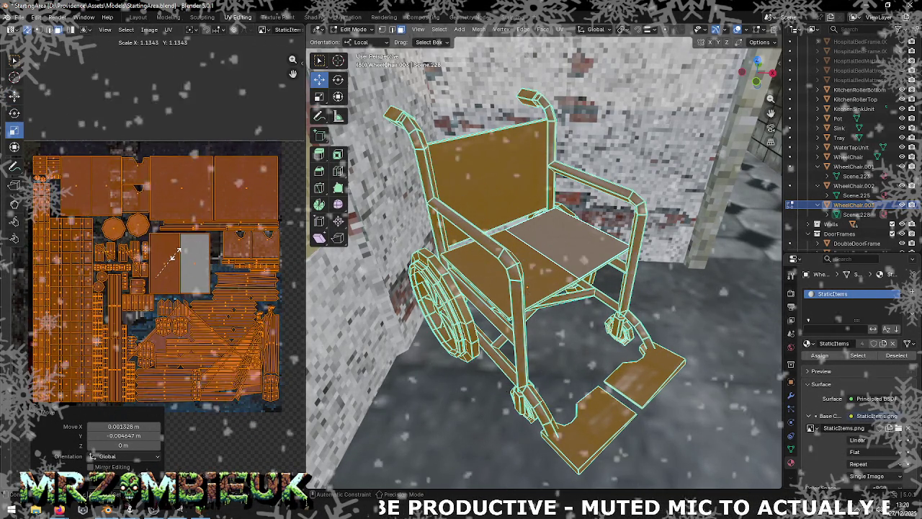
{"action": "left_click", "coordinate": [176, 256]}
{"action": "scroll", "coordinate": [180, 259], "scroll_direction": "down", "scroll_amount": 2}
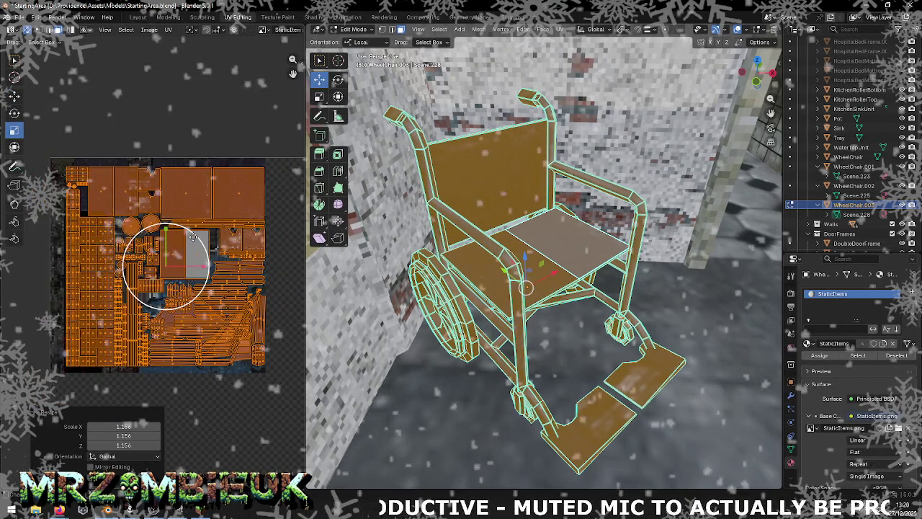
{"action": "left_click_drag", "start_coordinate": [130, 426], "coordinate": [108, 445]}
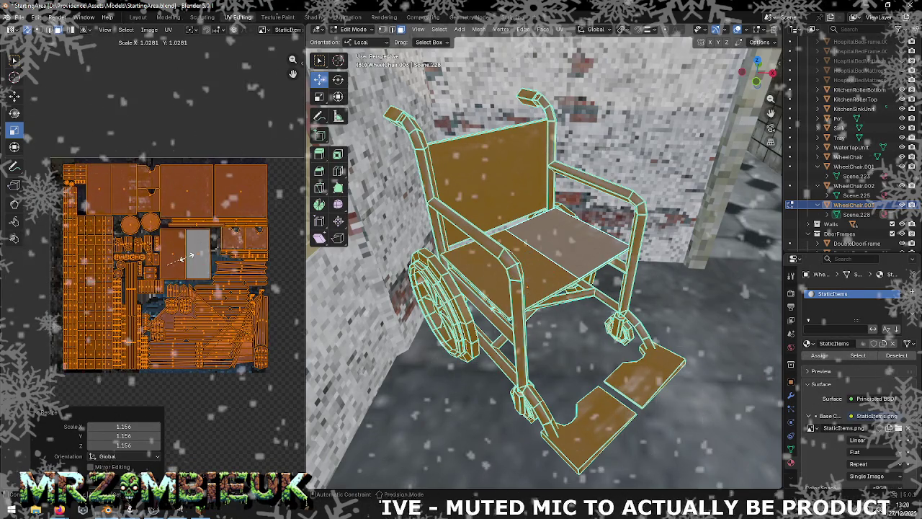
{"action": "left_click", "coordinate": [15, 96]}
{"action": "left_click_drag", "start_coordinate": [167, 264], "coordinate": [161, 263]}
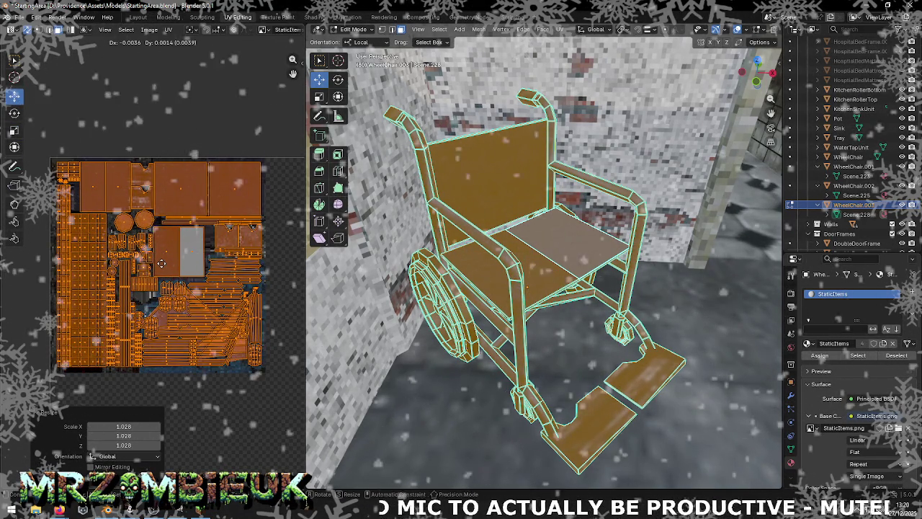
{"action": "left_click", "coordinate": [162, 264]}
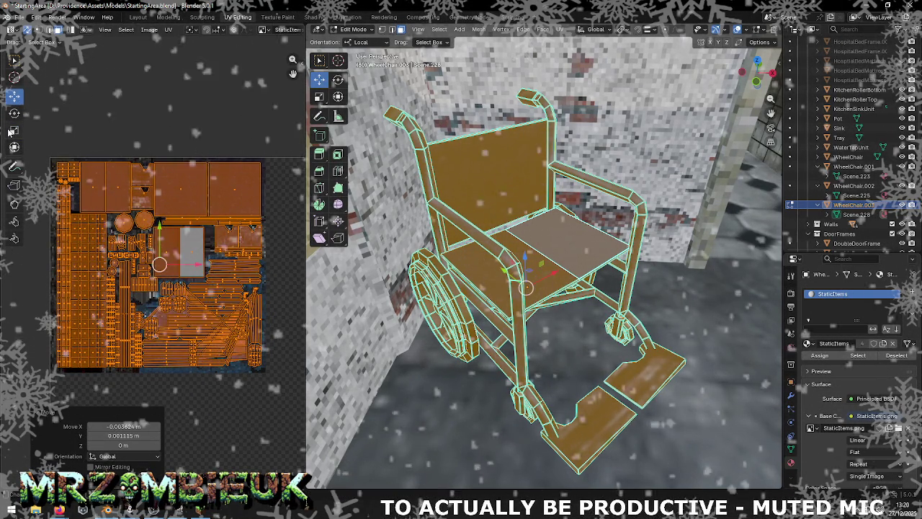
{"action": "left_click", "coordinate": [15, 131]}
{"action": "left_click_drag", "start_coordinate": [121, 254], "coordinate": [189, 247]}
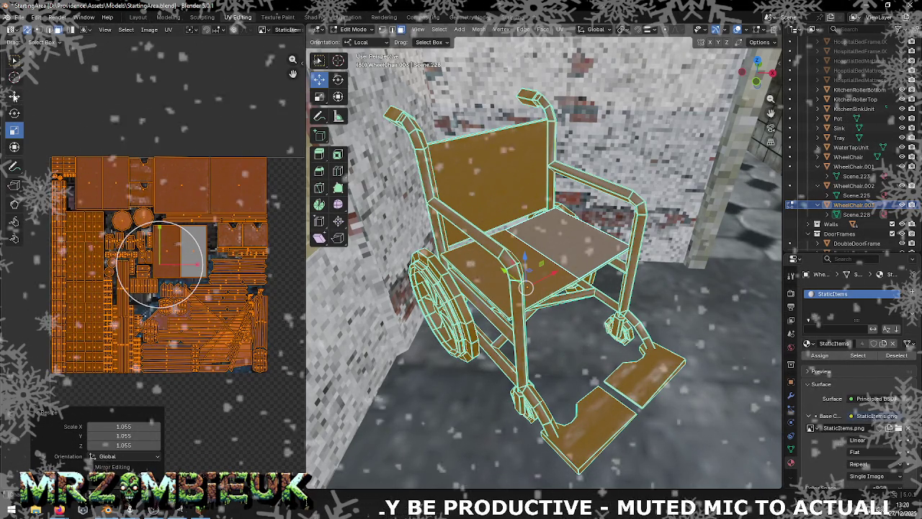
{"action": "left_click", "coordinate": [14, 96]}
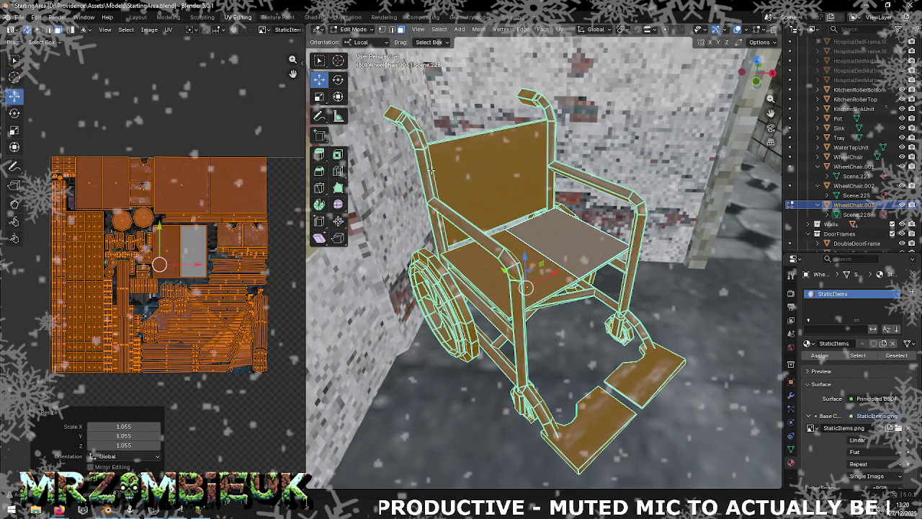
Deselect all UVs, save StartingArea.blend, and select WheelChair.001
{"action": "key", "text": "alt+a"}
{"action": "key", "text": "ctrl+s"}
{"action": "left_click", "coordinate": [854, 167]}
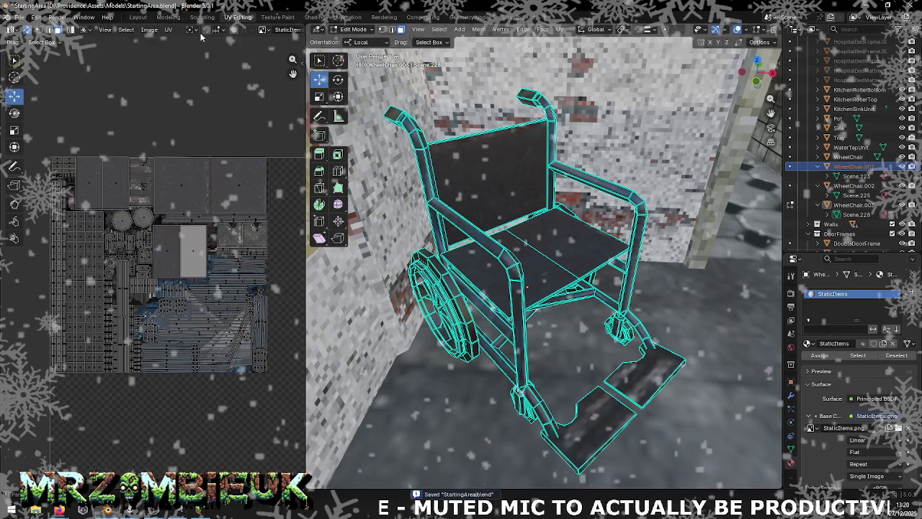
Select all of the wheelchair's faces and return to Object Mode
{"action": "left_click", "coordinate": [41, 18]}
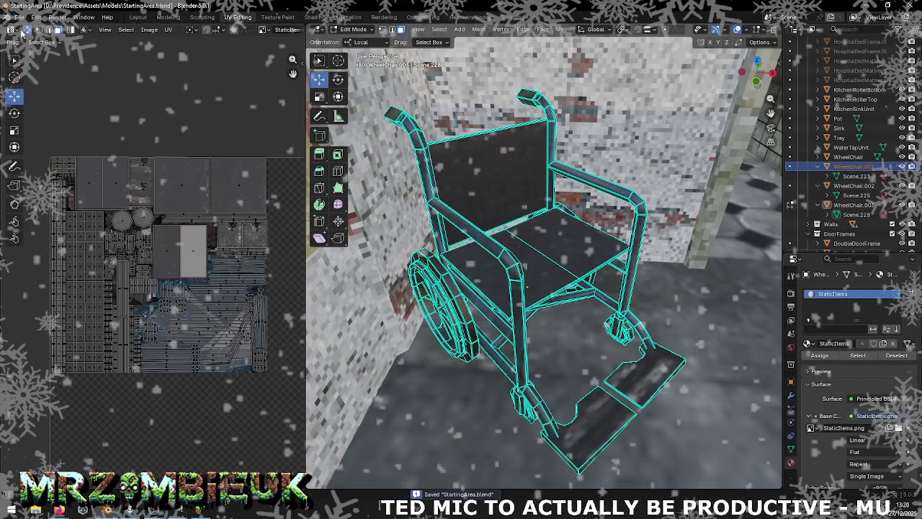
{"action": "key", "text": "a"}
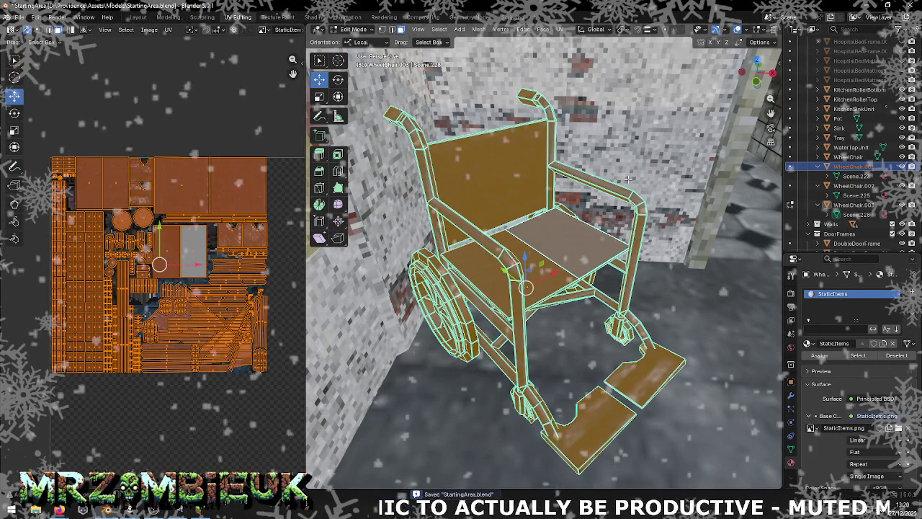
{"action": "key", "text": "Tab"}
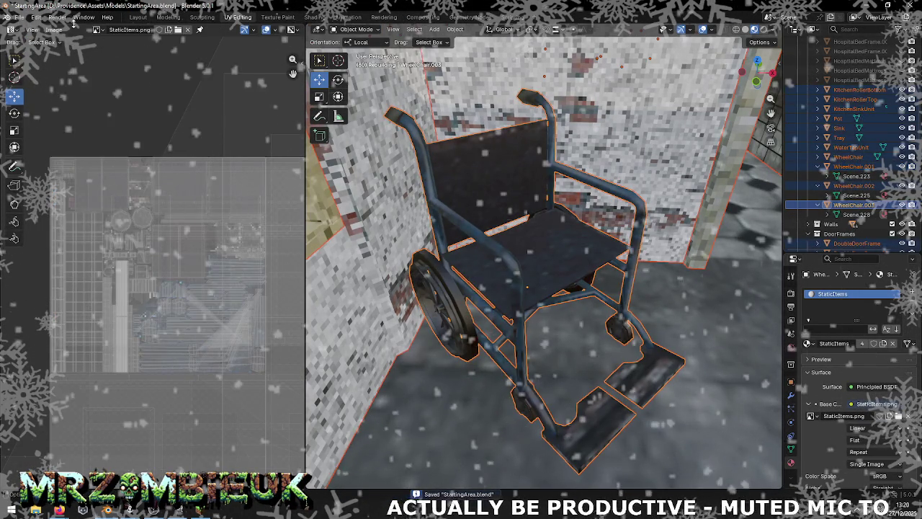
Export the selection as StartingArea.obj into Assets/Maps and switch to Unity
{"action": "left_click", "coordinate": [21, 21]}
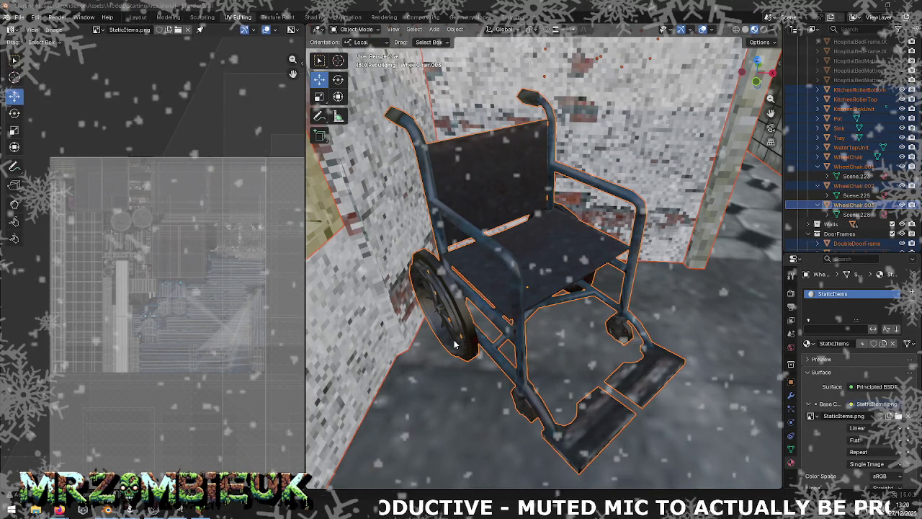
{"action": "scroll", "coordinate": [464, 320], "scroll_direction": "up", "scroll_amount": 5}
{"action": "scroll", "coordinate": [464, 319], "scroll_direction": "up", "scroll_amount": 2}
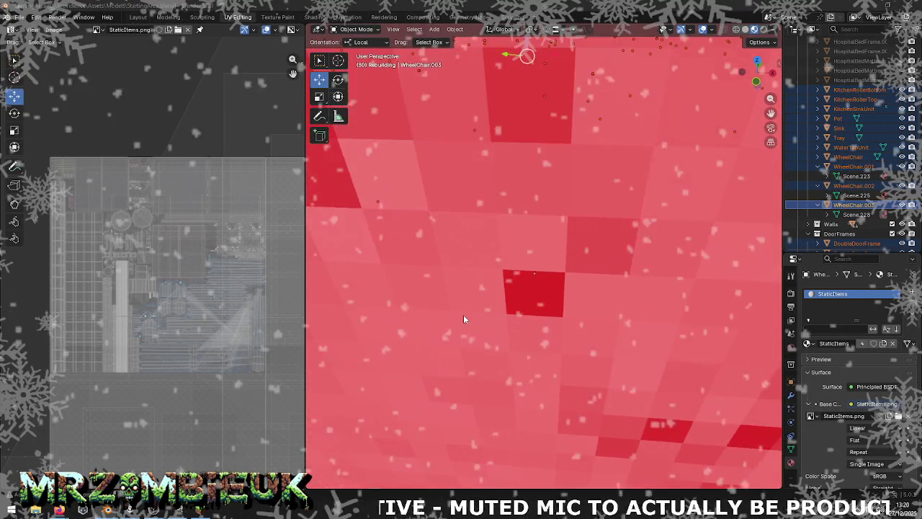
{"action": "scroll", "coordinate": [464, 319], "scroll_direction": "up", "scroll_amount": 2}
{"action": "scroll", "coordinate": [463, 319], "scroll_direction": "down", "scroll_amount": 4}
{"action": "scroll", "coordinate": [464, 319], "scroll_direction": "down", "scroll_amount": 5}
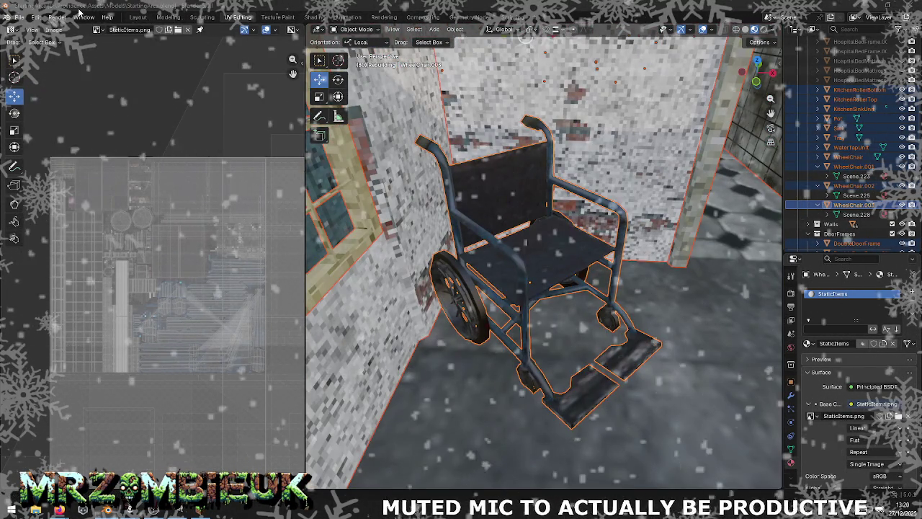
{"action": "left_click", "coordinate": [21, 18]}
{"action": "mouse_move", "coordinate": [36, 164]}
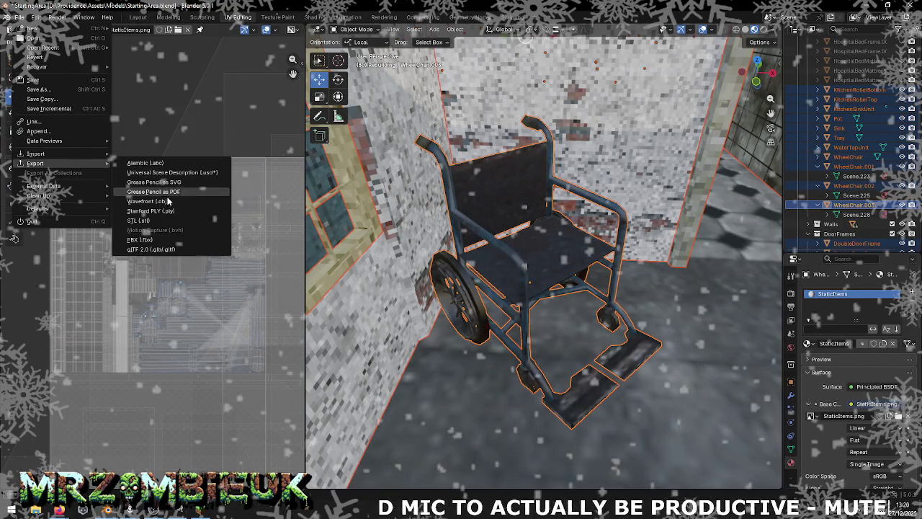
{"action": "key", "text": "Escape"}
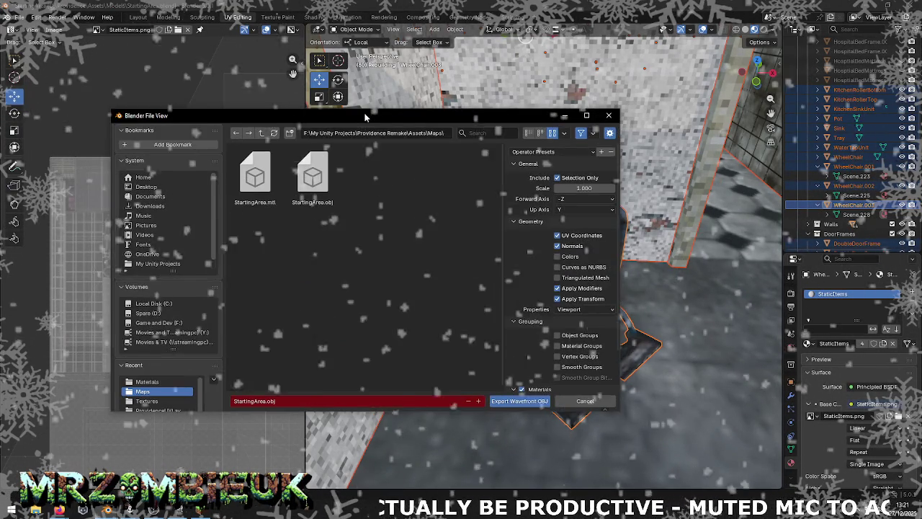
{"action": "left_click", "coordinate": [520, 401]}
{"action": "key", "text": "alt+Tab"}
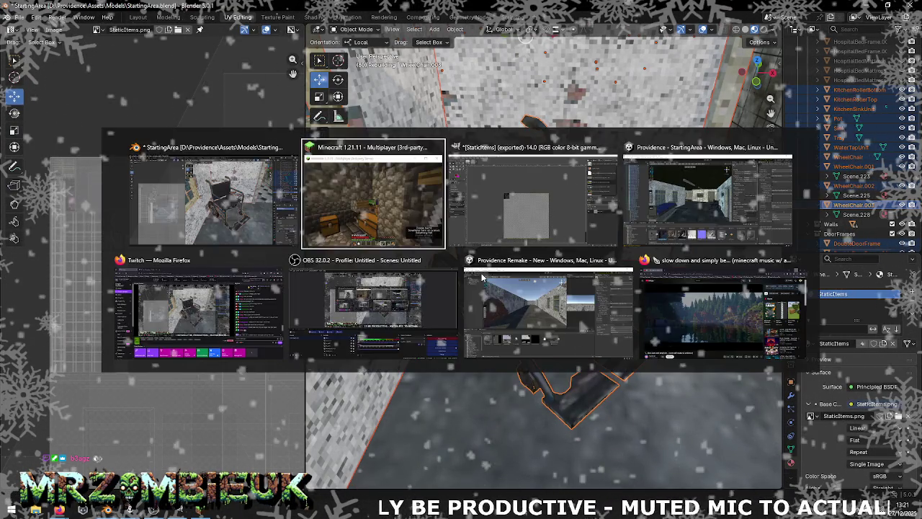
{"action": "key", "text": "alt+Tab"}
{"action": "key", "text": "alt+Tab"}
{"action": "key", "text": "alt+Tab"}
{"action": "key", "text": "alt+Tab"}
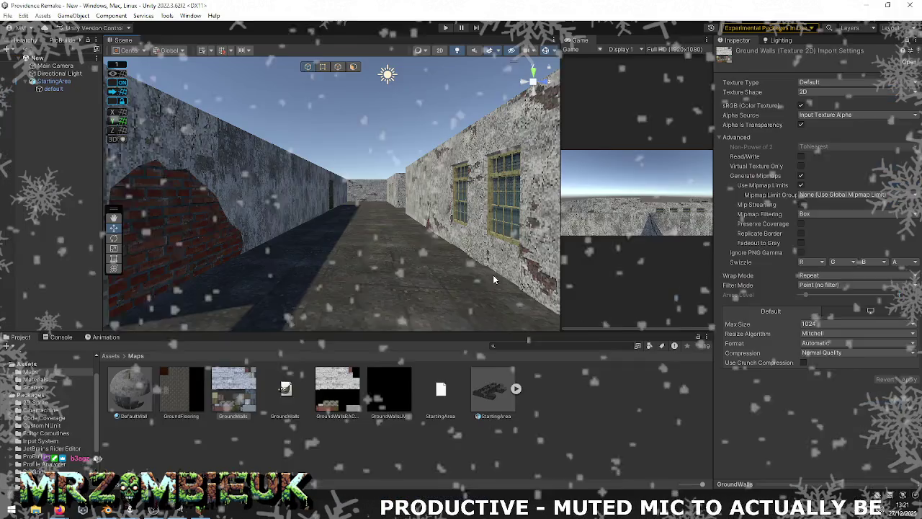
Reimport the StartingArea model asset in Unity's Project window
{"action": "left_click", "coordinate": [492, 395]}
{"action": "right_click", "coordinate": [493, 395]}
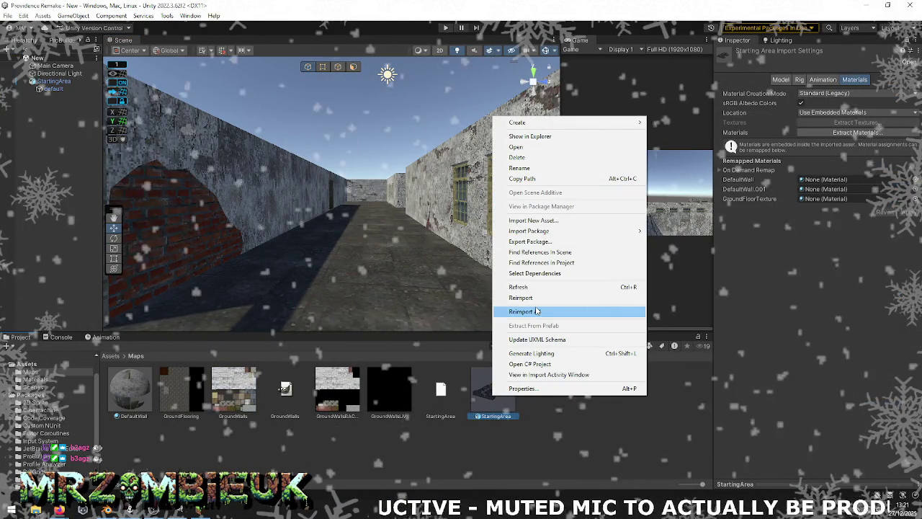
{"action": "left_click", "coordinate": [535, 301]}
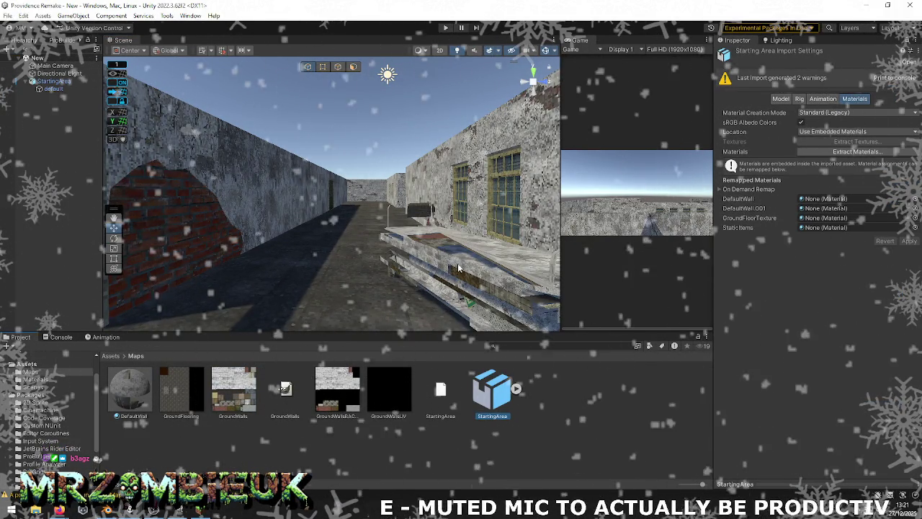
Fly the Scene camera over the level walls, then read the self-intersecting polygon warning
{"action": "middle_click_drag", "start_coordinate": [359, 237], "coordinate": [484, 281]}
{"action": "mouse_move", "coordinate": [484, 281]}
{"action": "right_mouse_down"}
{"action": "mouse_move", "coordinate": [494, 315]}
{"action": "mouse_move", "coordinate": [174, 287]}
{"action": "mouse_move", "coordinate": [817, 273]}
{"action": "right_mouse_up"}
{"action": "left_click", "coordinate": [61, 337]}
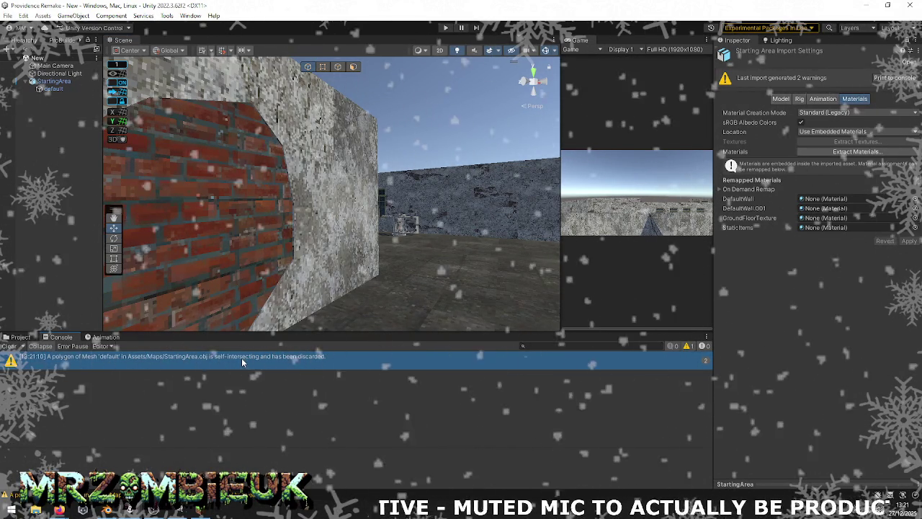
{"action": "left_click", "coordinate": [116, 357]}
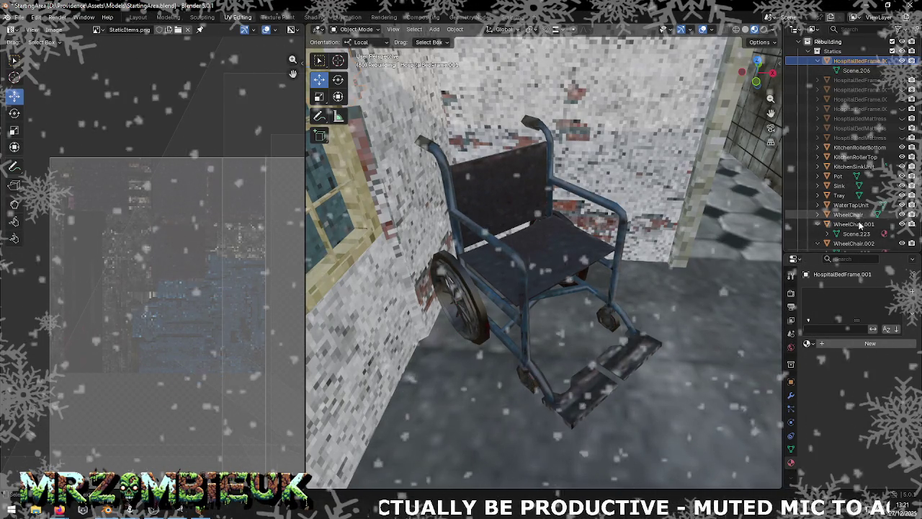
Expand the wheelchair, Scene.317 and GroundFlooring entries in the Outliner to inspect their materials
{"action": "left_click", "coordinate": [830, 235]}
{"action": "left_click", "coordinate": [828, 234]}
{"action": "left_click", "coordinate": [818, 242], "text": "shift"}
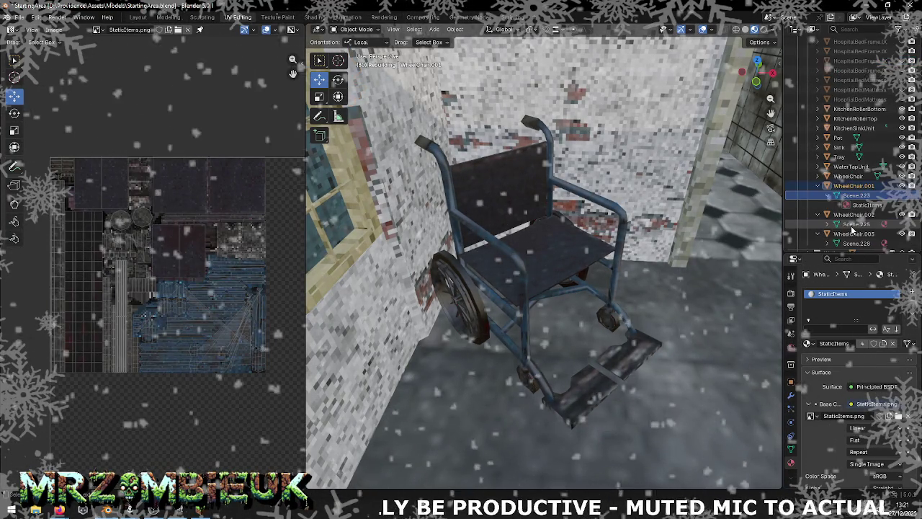
{"action": "scroll", "coordinate": [835, 223], "scroll_direction": "down", "scroll_amount": 5}
{"action": "scroll", "coordinate": [836, 223], "scroll_direction": "down", "scroll_amount": 5}
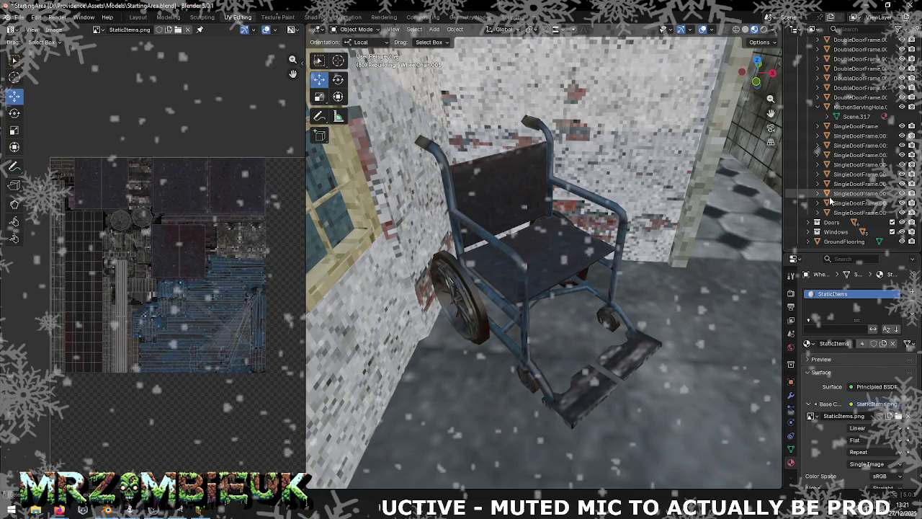
{"action": "left_click", "coordinate": [827, 116]}
{"action": "scroll", "coordinate": [850, 180], "scroll_direction": "down", "scroll_amount": 2}
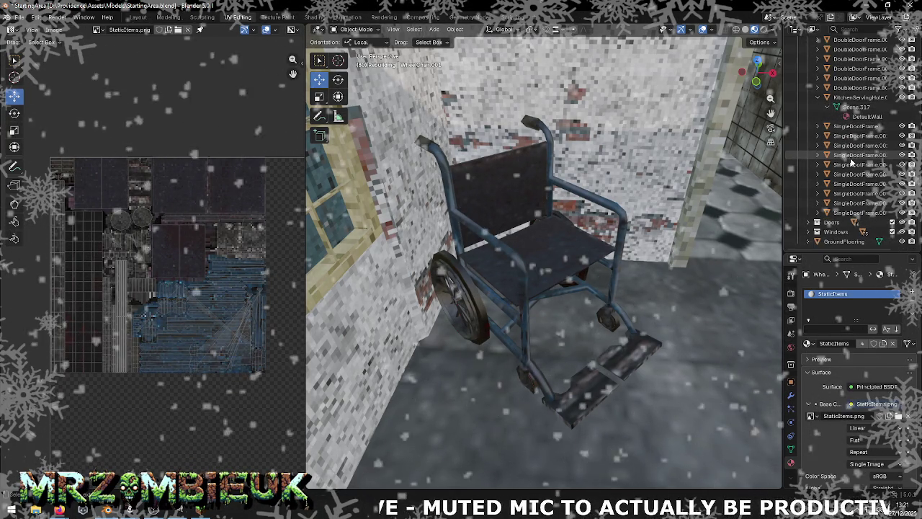
{"action": "left_click", "coordinate": [818, 222]}
{"action": "left_click", "coordinate": [828, 231]}
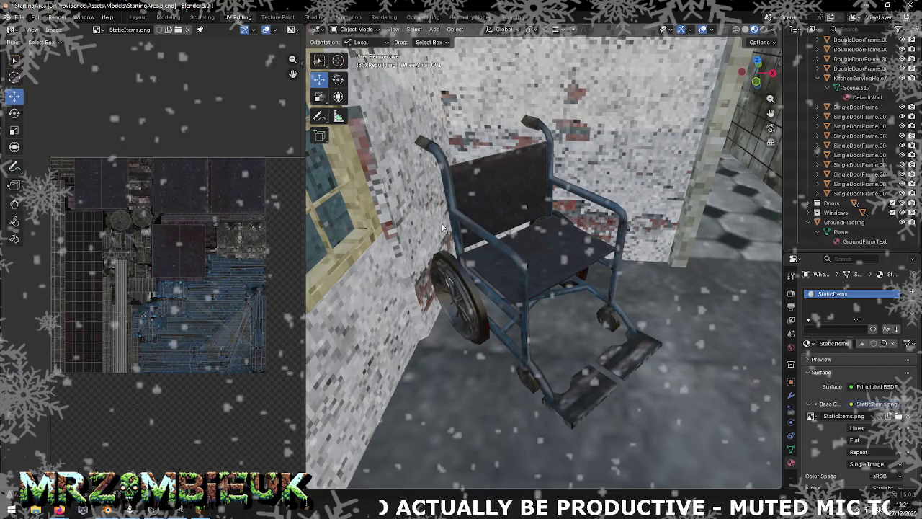
{"action": "scroll", "coordinate": [879, 137], "scroll_direction": "up", "scroll_amount": 10}
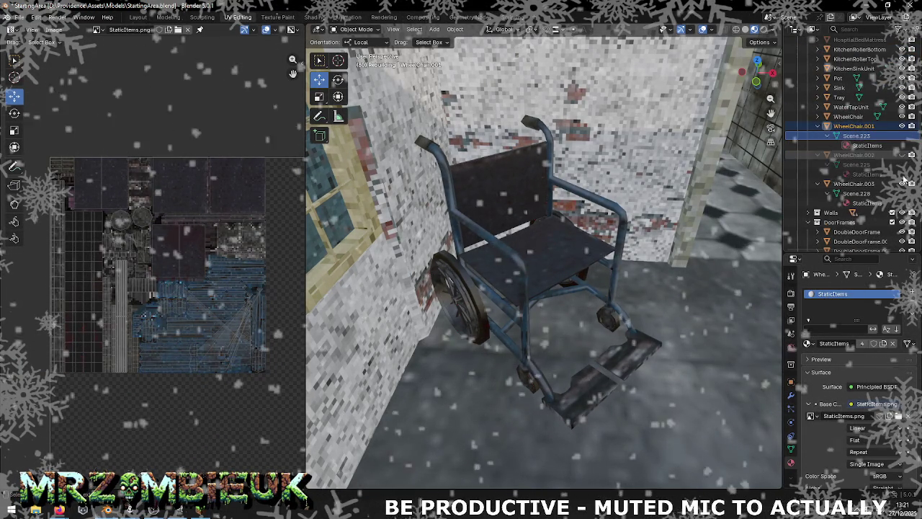
Hide and reshow WheelChair.002, collapse the wheelchair entries, and select all scene objects
{"action": "left_click", "coordinate": [902, 155]}
{"action": "scroll", "coordinate": [901, 179], "scroll_direction": "up", "scroll_amount": 5}
{"action": "scroll", "coordinate": [897, 144], "scroll_direction": "up", "scroll_amount": 3}
{"action": "scroll", "coordinate": [901, 129], "scroll_direction": "down", "scroll_amount": 6}
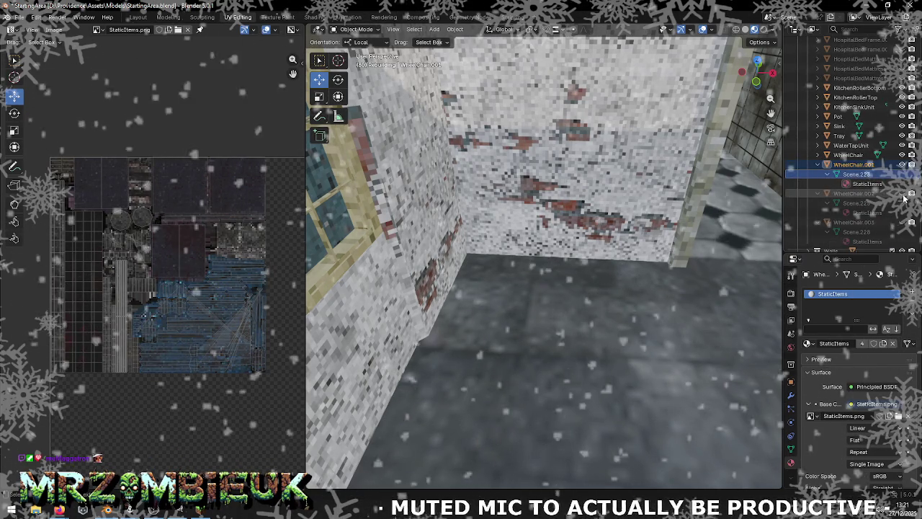
{"action": "left_click", "coordinate": [902, 193]}
{"action": "left_click_drag", "start_coordinate": [817, 164], "coordinate": [819, 186]}
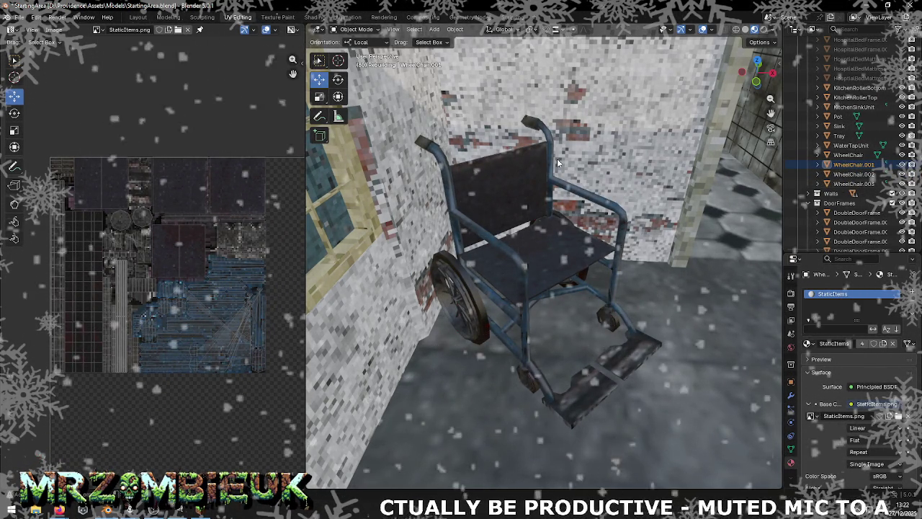
{"action": "key", "text": "a"}
{"action": "left_click", "coordinate": [19, 18]}
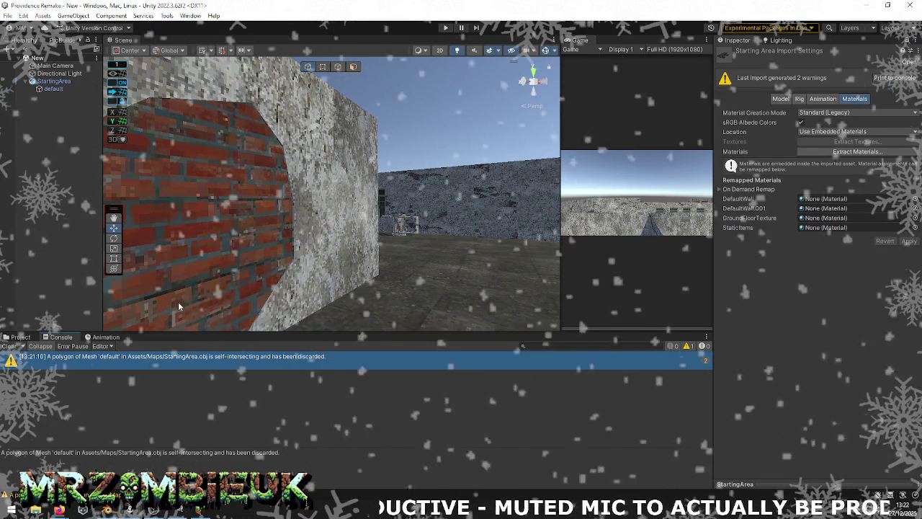
Ping StartingArea in the Maps folder, then bring up GIMP's Export As for the StaticItems atlas
{"action": "left_click", "coordinate": [217, 356]}
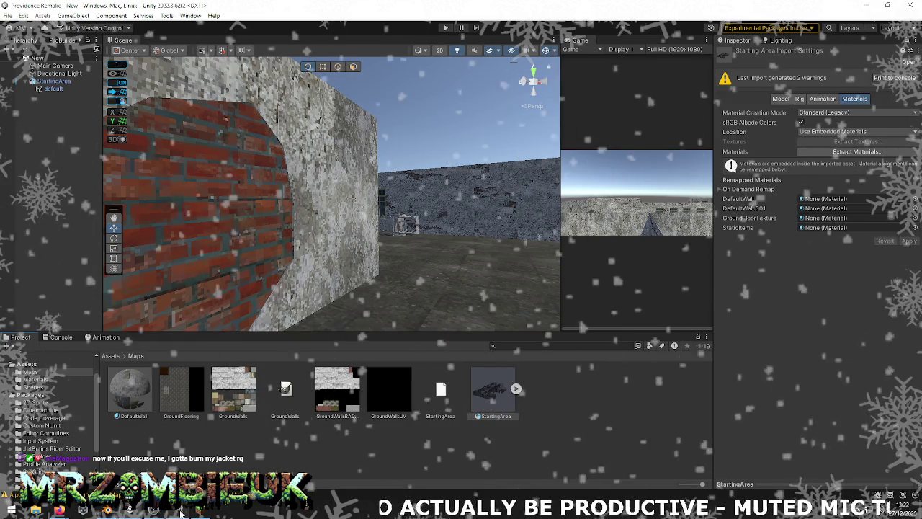
{"action": "left_click", "coordinate": [153, 509]}
{"action": "left_click", "coordinate": [8, 18]}
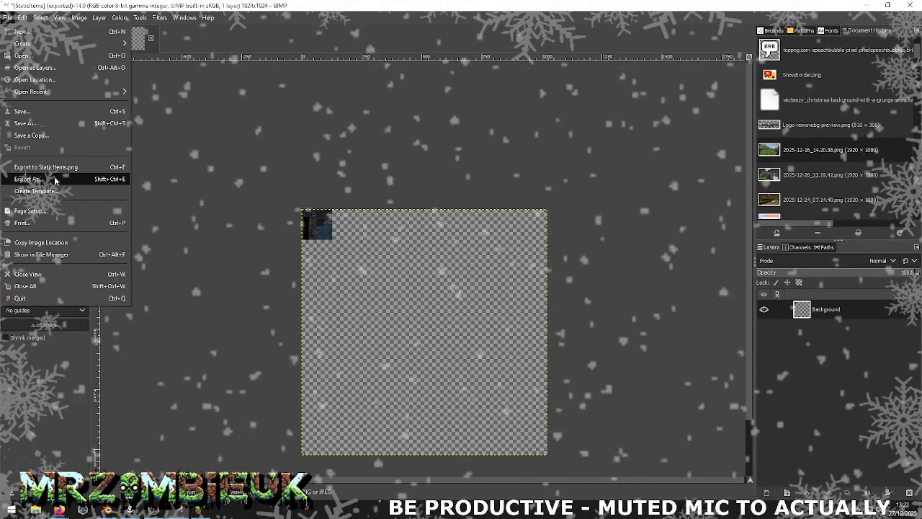
{"action": "left_click", "coordinate": [29, 178]}
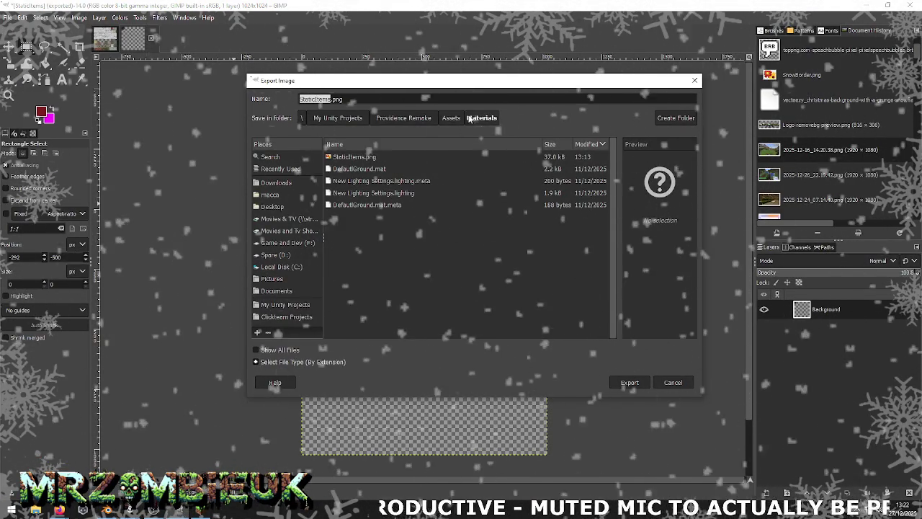
{"action": "key", "text": "alt+Tab"}
{"action": "right_click", "coordinate": [321, 441]}
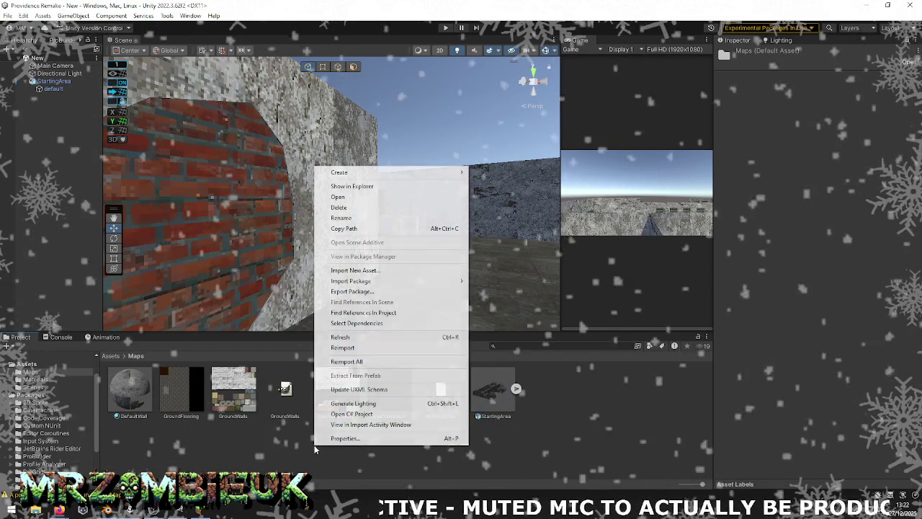
Reveal Maps in Explorer to add StaticItems, reimport StartingArea, and orbit to view the building
{"action": "left_click", "coordinate": [393, 195]}
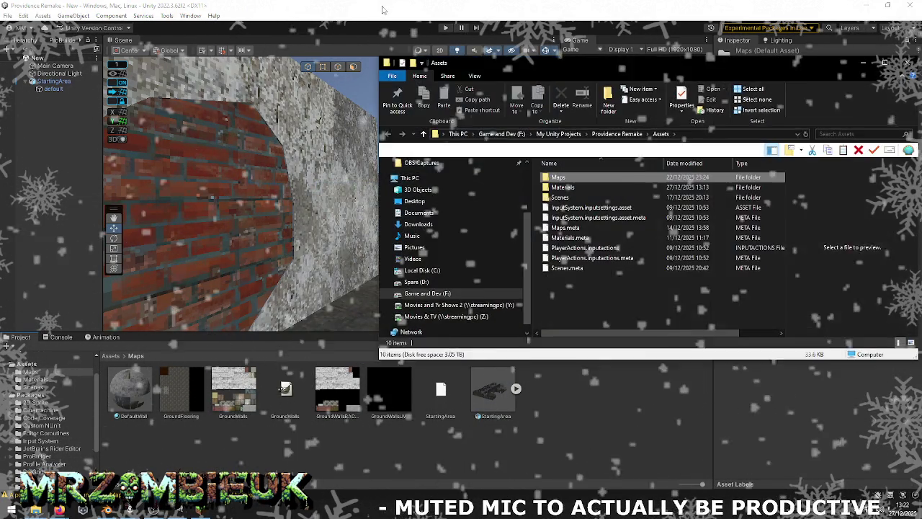
{"action": "key", "text": "alt+Tab"}
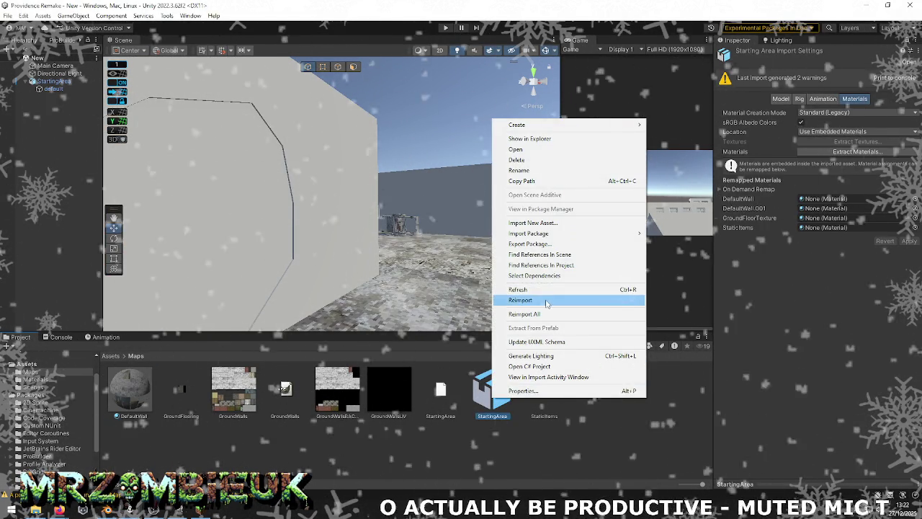
{"action": "left_click", "coordinate": [546, 304]}
{"action": "middle_click_drag", "start_coordinate": [546, 303], "coordinate": [471, 271]}
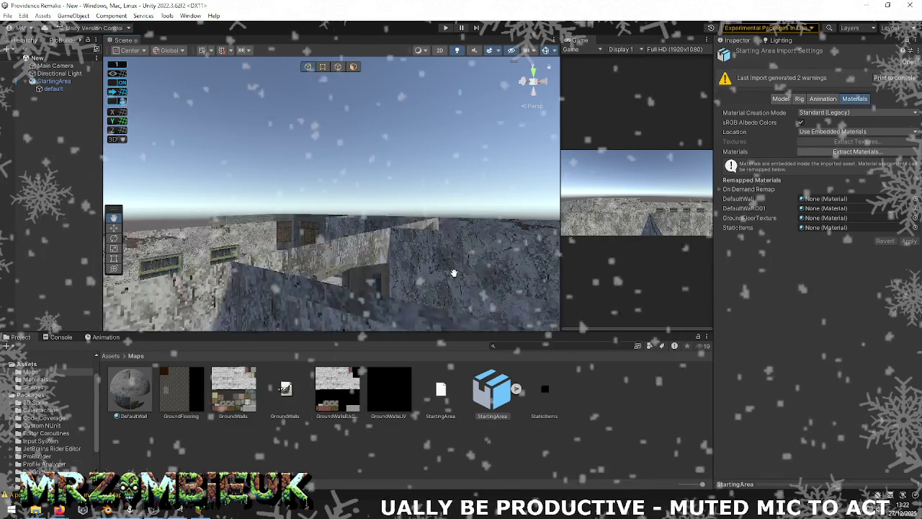
{"action": "right_click_drag", "start_coordinate": [471, 271], "coordinate": [381, 326]}
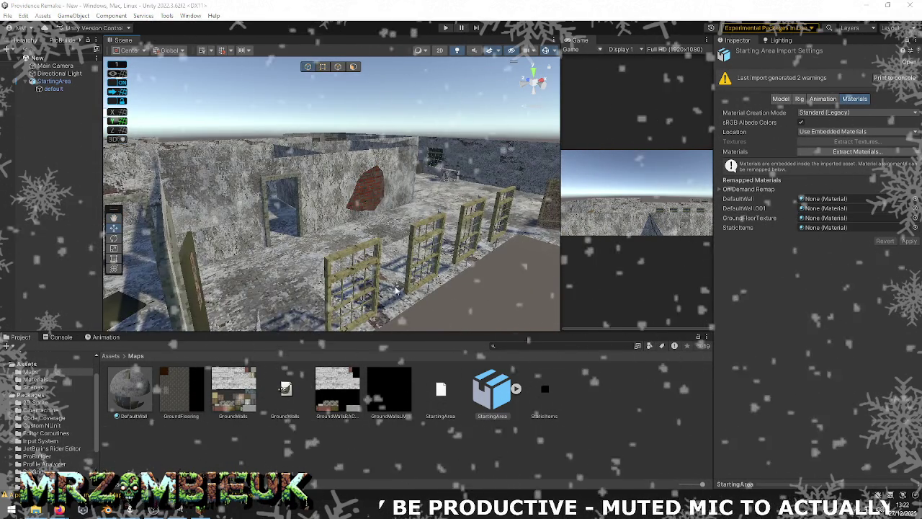
{"action": "key", "text": "alt+Tab"}
{"action": "key", "text": "alt+Tab"}
{"action": "mouse_move", "coordinate": [36, 163]}
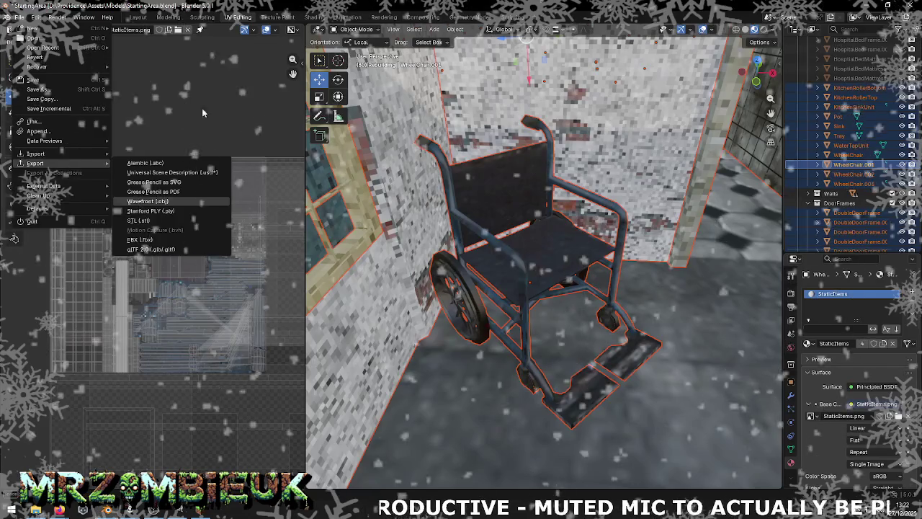
Re-export the selection as Wavefront OBJ to StartingArea.obj in Assets/Maps, then return to Unity
{"action": "left_click", "coordinate": [19, 17]}
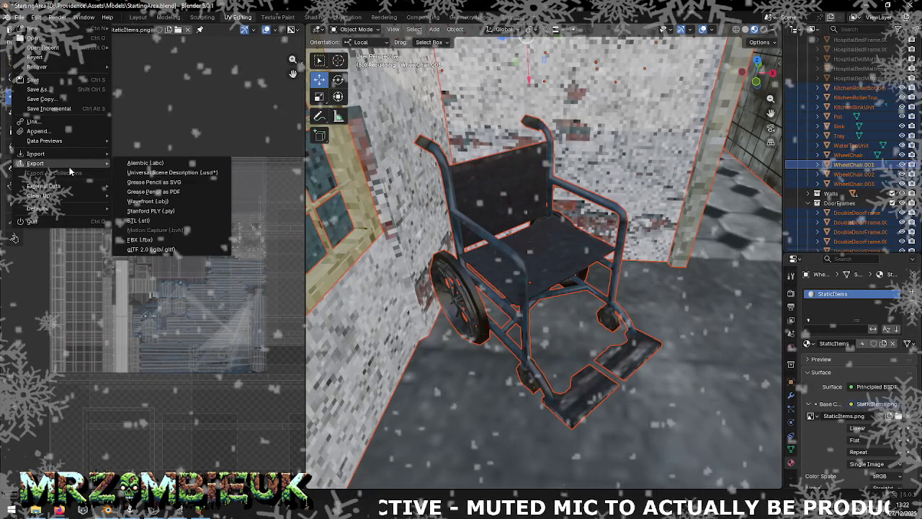
{"action": "left_click", "coordinate": [165, 201]}
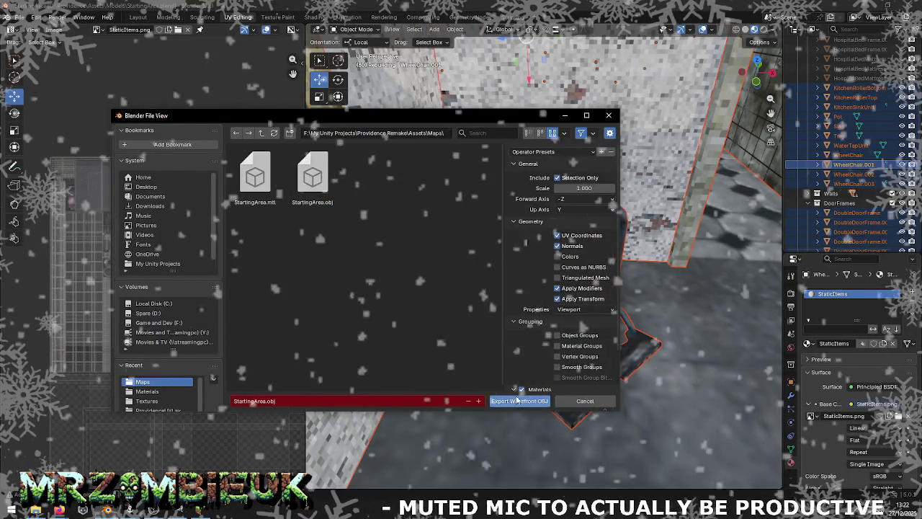
{"action": "left_click", "coordinate": [516, 400]}
{"action": "key", "text": "alt+Tab"}
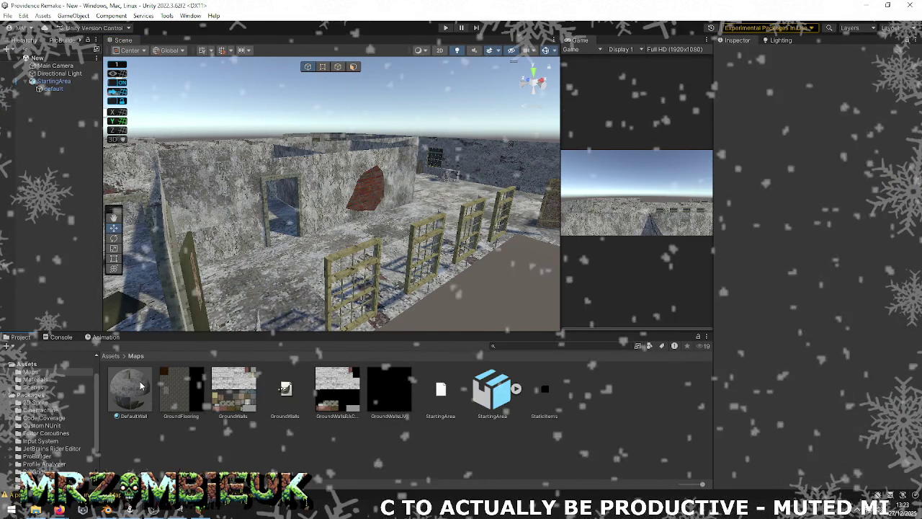
Reimport the selected Maps assets and orbit the Scene view to a high angle
{"action": "left_click", "coordinate": [130, 393]}
{"action": "left_click", "coordinate": [544, 389], "text": "shift"}
{"action": "right_click", "coordinate": [548, 388]}
{"action": "left_click", "coordinate": [576, 286]}
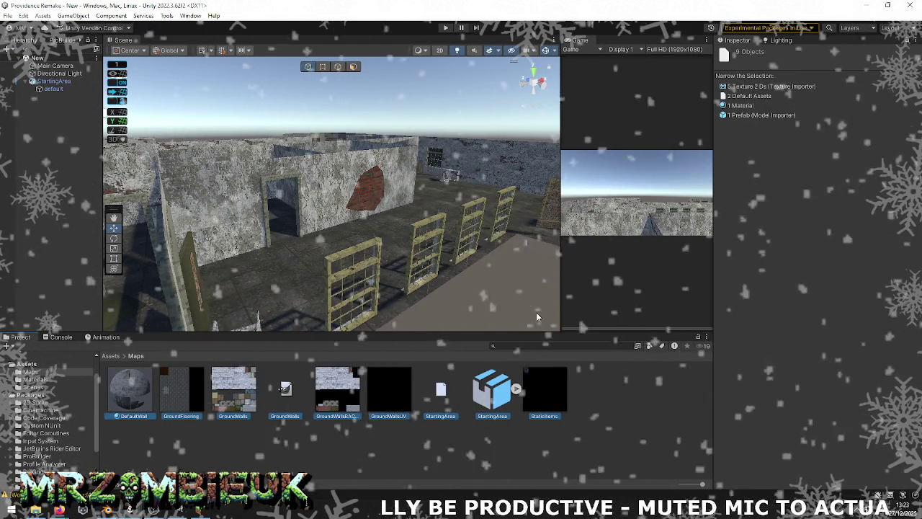
{"action": "mouse_move", "coordinate": [360, 216]}
{"action": "right_mouse_down"}
{"action": "mouse_move", "coordinate": [543, 255]}
{"action": "mouse_move", "coordinate": [577, 281]}
{"action": "right_mouse_up"}
Open the Console and read the StartingArea.obj import error details
{"action": "left_click", "coordinate": [61, 337]}
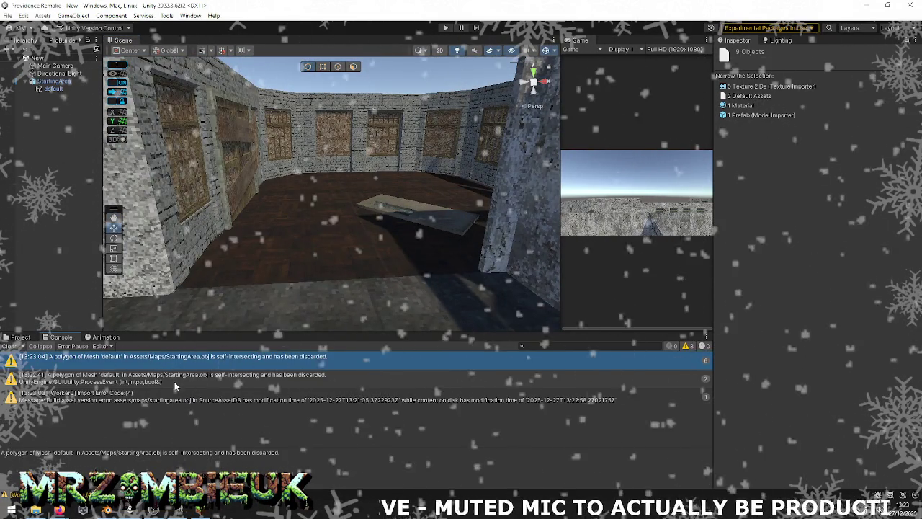
{"action": "left_click", "coordinate": [180, 378]}
{"action": "left_click", "coordinate": [180, 398]}
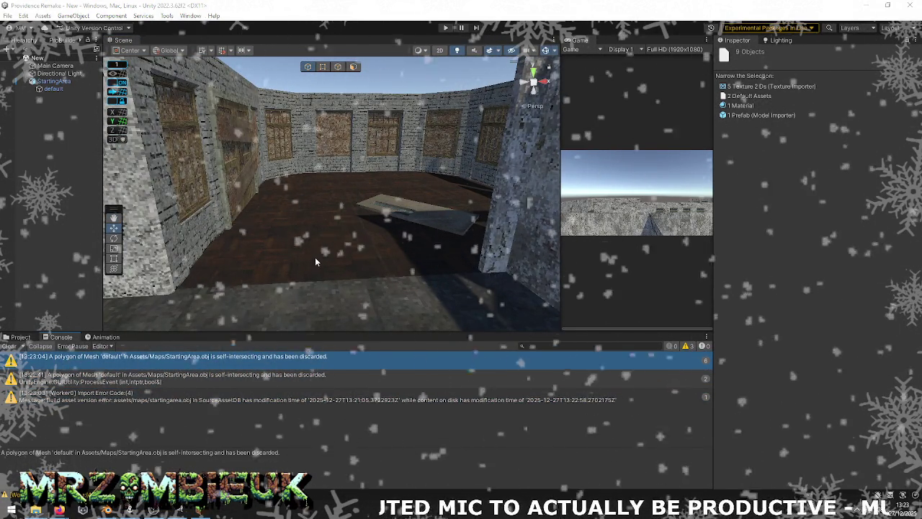
Switch to Blender and hide WheelChair.001 and WheelChair.002 in the Outliner
{"action": "key", "text": "alt+Tab"}
{"action": "left_click", "coordinate": [902, 165]}
{"action": "left_click", "coordinate": [902, 174]}
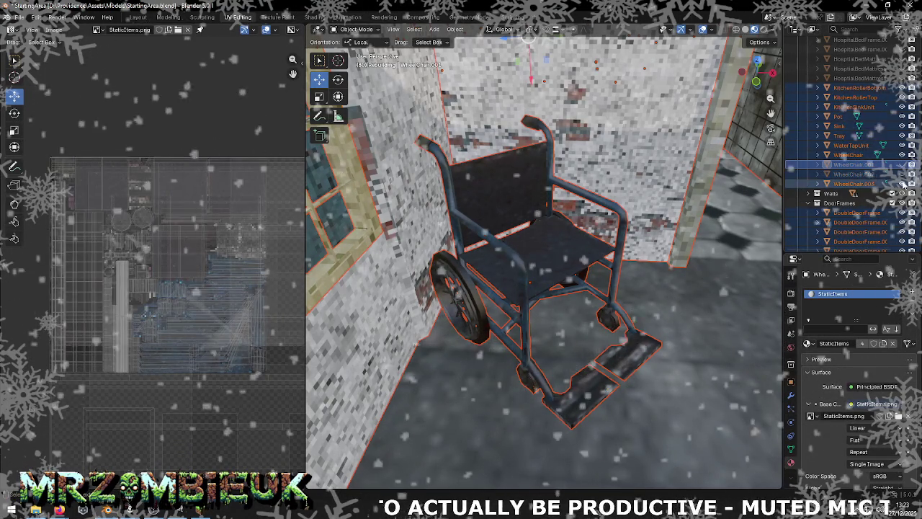
Hide the last wheelchair copy, select all visible objects, and save StartingArea.blend
{"action": "left_click", "coordinate": [902, 184]}
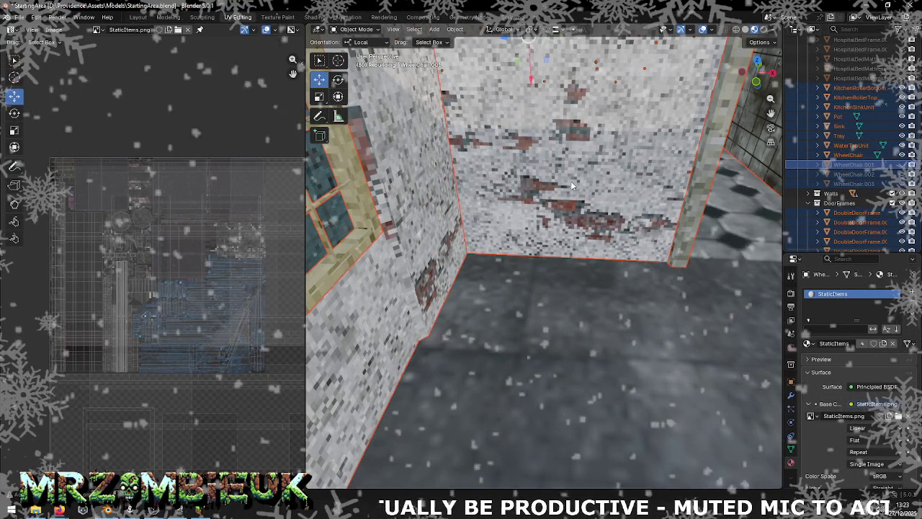
{"action": "middle_click_drag", "start_coordinate": [495, 182], "coordinate": [725, 163]}
{"action": "left_click", "coordinate": [848, 155]}
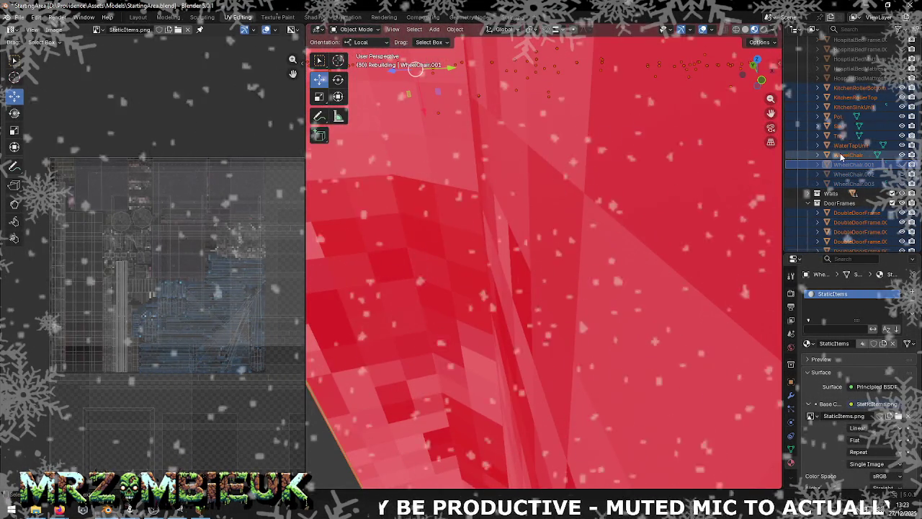
{"action": "key", "text": "KP_Decimal"}
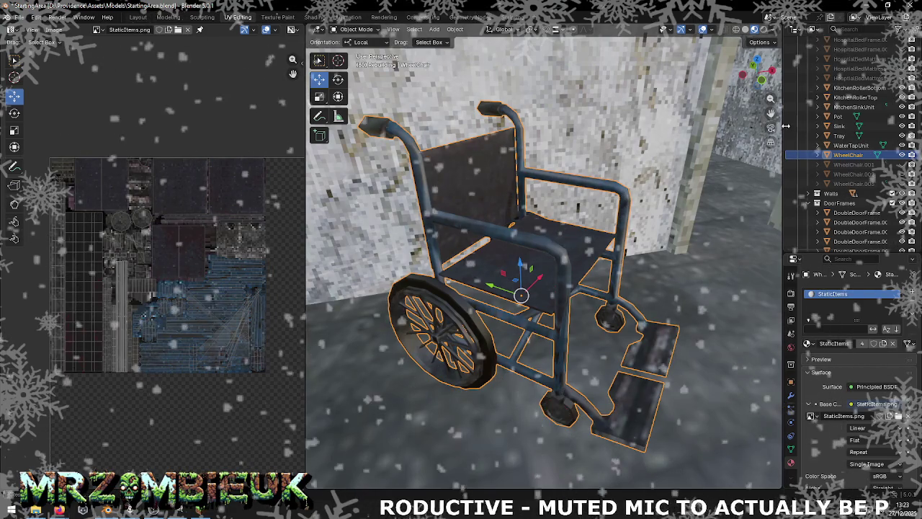
{"action": "key", "text": "a"}
{"action": "left_click", "coordinate": [26, 17]}
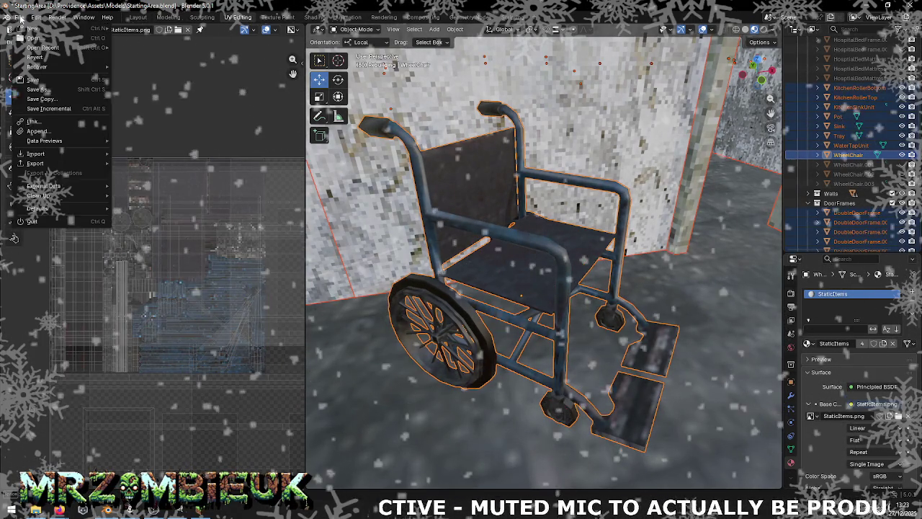
{"action": "left_click", "coordinate": [32, 79]}
Re-export the scene as Wavefront OBJ, then return to Unity's Maps assets
{"action": "left_click", "coordinate": [26, 17]}
{"action": "left_click", "coordinate": [139, 239]}
{"action": "key", "text": "Escape"}
{"action": "key", "text": "alt+Tab"}
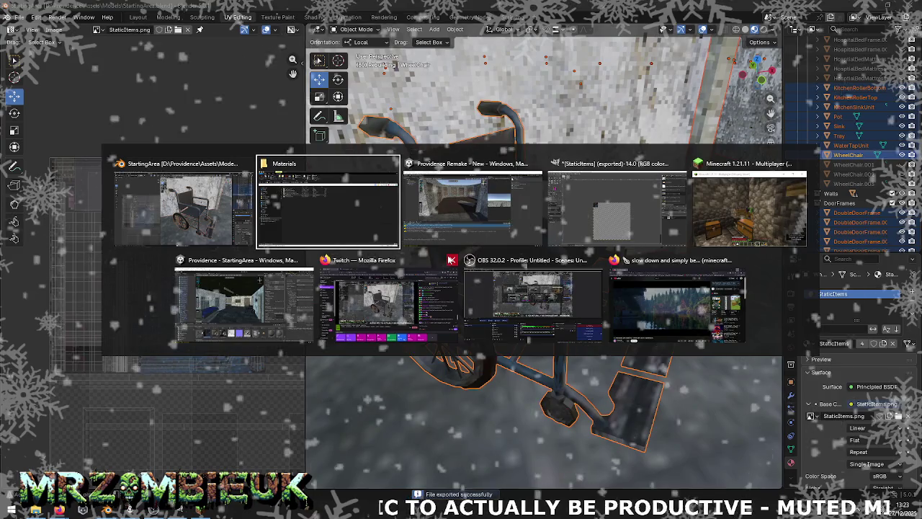
{"action": "left_click", "coordinate": [21, 337]}
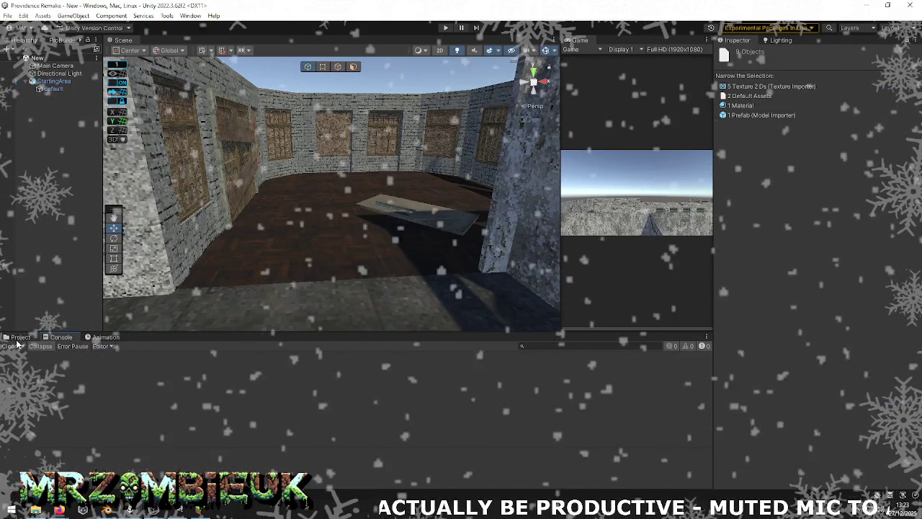
Reimport StartingArea, view the self-intersecting mesh warning, and fly the camera through the level
{"action": "right_click", "coordinate": [501, 395]}
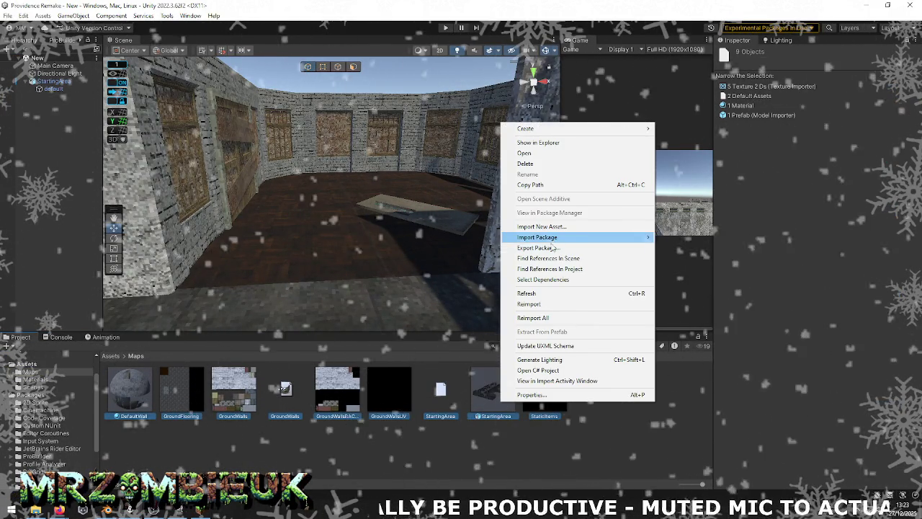
{"action": "left_click", "coordinate": [541, 303]}
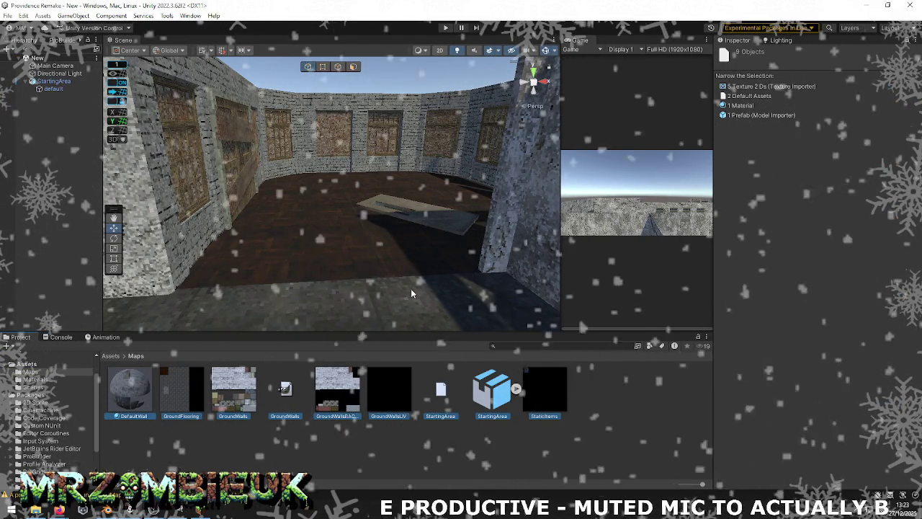
{"action": "left_click", "coordinate": [61, 337]}
{"action": "left_click", "coordinate": [143, 364]}
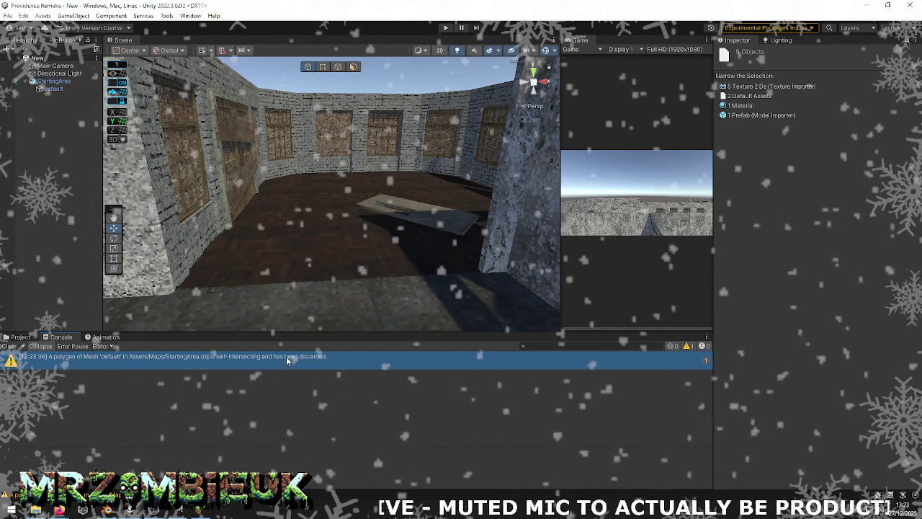
{"action": "middle_click_drag", "start_coordinate": [293, 283], "coordinate": [271, 282]}
{"action": "mouse_move", "coordinate": [271, 283]}
{"action": "right_mouse_down"}
{"action": "mouse_move", "coordinate": [816, 274]}
{"action": "mouse_move", "coordinate": [657, 279]}
{"action": "mouse_move", "coordinate": [753, 259]}
{"action": "mouse_move", "coordinate": [829, 268]}
{"action": "mouse_move", "coordinate": [27, 267]}
{"action": "mouse_move", "coordinate": [50, 265]}
{"action": "mouse_move", "coordinate": [64, 288]}
{"action": "mouse_move", "coordinate": [387, 353]}
{"action": "mouse_move", "coordinate": [578, 337]}
{"action": "mouse_move", "coordinate": [577, 302]}
{"action": "mouse_move", "coordinate": [745, 311]}
{"action": "mouse_move", "coordinate": [472, 191]}
{"action": "right_mouse_up"}
Orbit around the wheelchair in Edit Mode to check its atlas UVs, then begin a Wavefront OBJ export
{"action": "key", "text": "alt+Tab"}
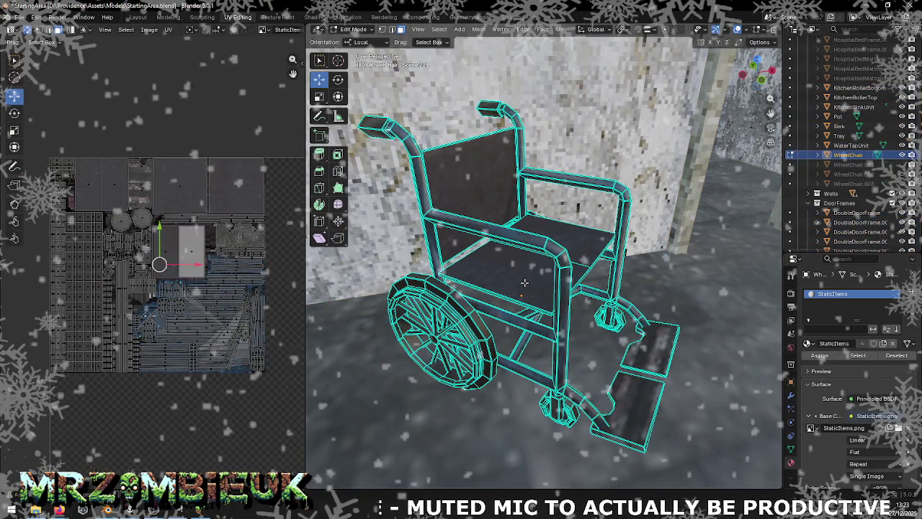
{"action": "mouse_move", "coordinate": [548, 289]}
{"action": "middle_mouse_down"}
{"action": "mouse_move", "coordinate": [567, 293]}
{"action": "mouse_move", "coordinate": [710, 219]}
{"action": "mouse_move", "coordinate": [552, 295]}
{"action": "middle_mouse_up"}
{"action": "scroll", "coordinate": [567, 293], "scroll_direction": "up", "scroll_amount": 5}
{"action": "scroll", "coordinate": [634, 259], "scroll_direction": "down", "scroll_amount": 3}
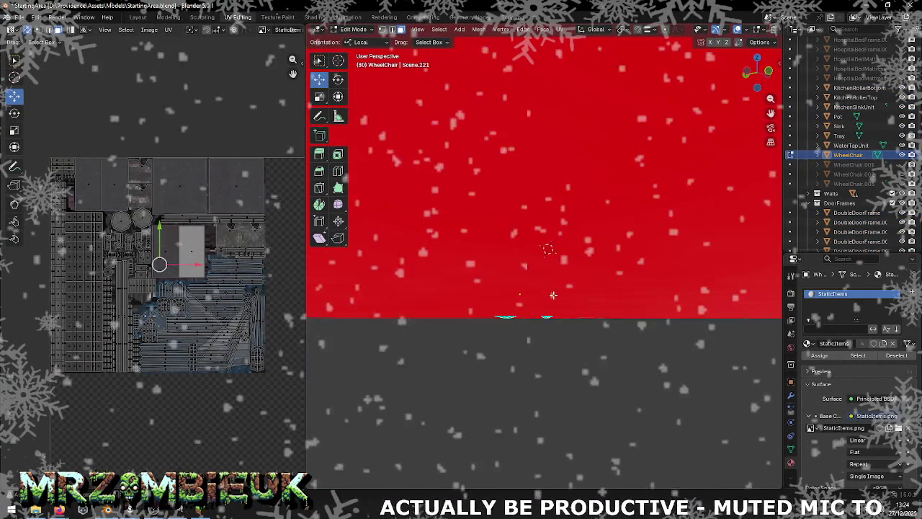
{"action": "middle_click_drag", "start_coordinate": [601, 247], "coordinate": [812, 188]}
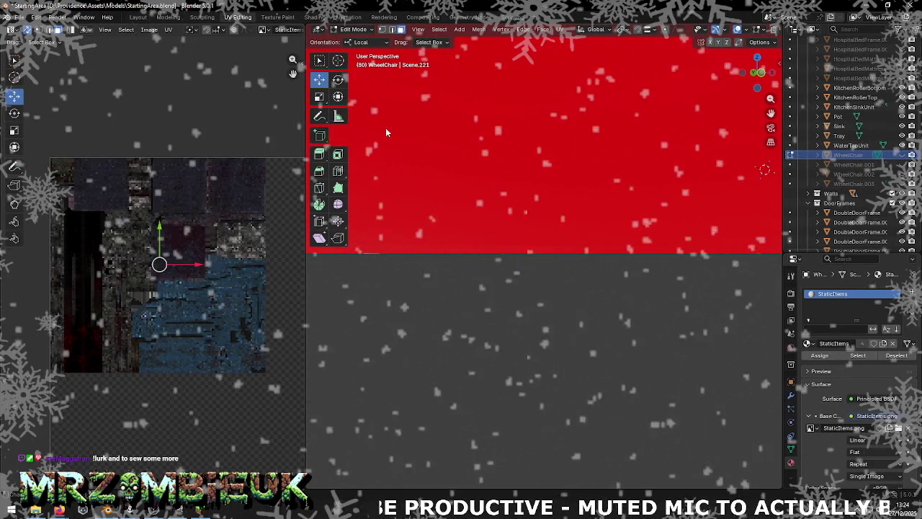
{"action": "left_click", "coordinate": [22, 16]}
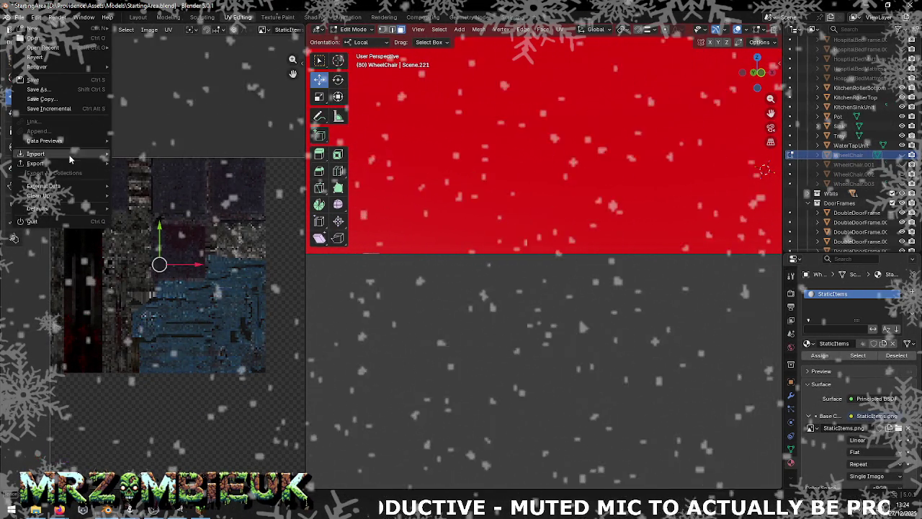
{"action": "mouse_move", "coordinate": [35, 163]}
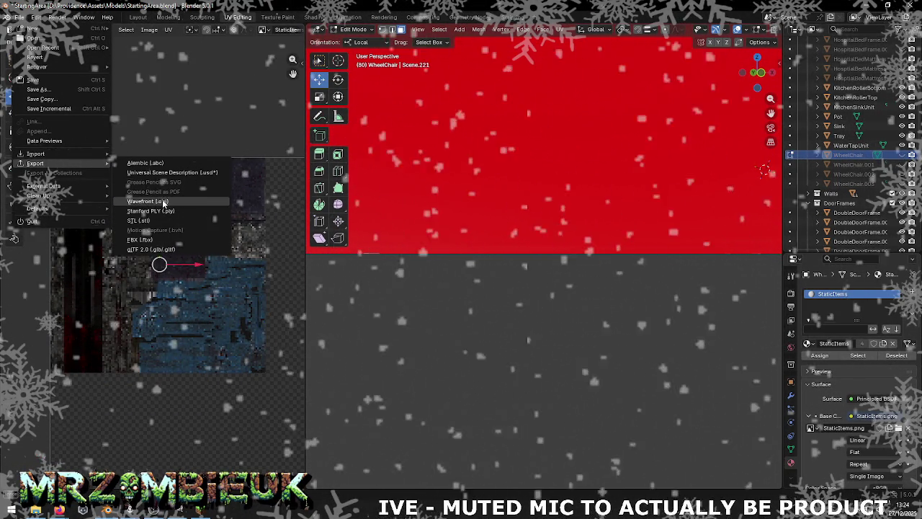
{"action": "left_click", "coordinate": [163, 201]}
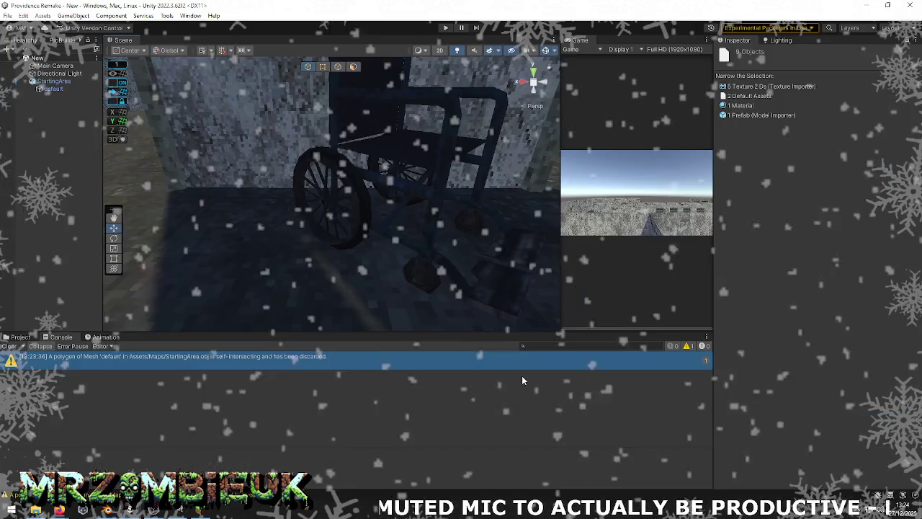
Reimport the StartingArea model from the Maps folder and check the Console for import warnings
{"action": "left_click", "coordinate": [20, 337]}
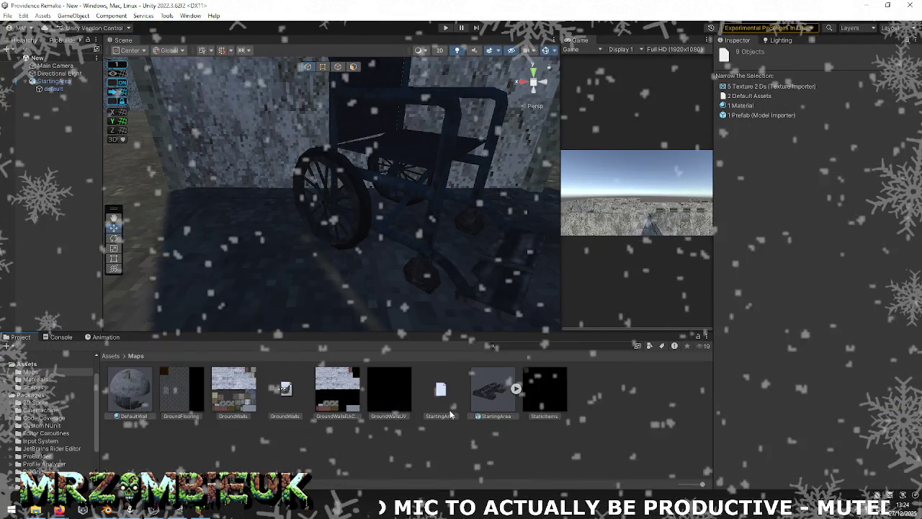
{"action": "right_click", "coordinate": [493, 392]}
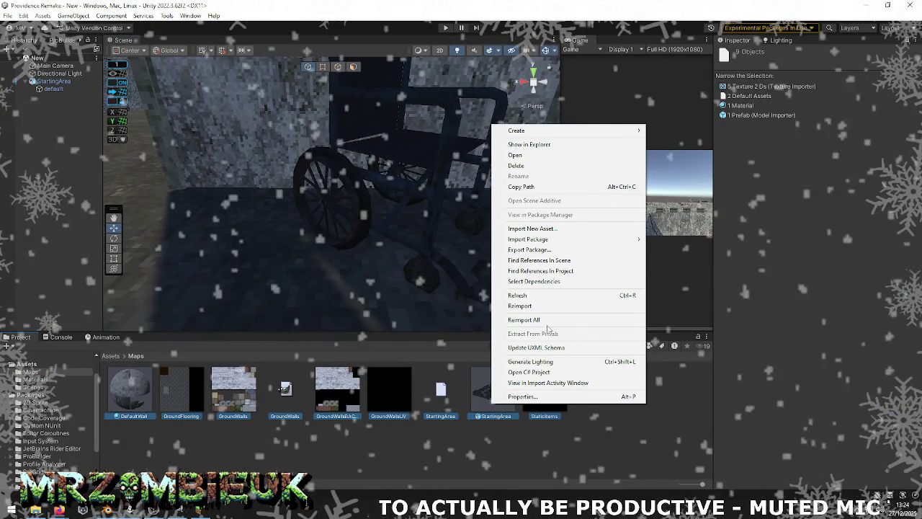
{"action": "left_click", "coordinate": [520, 306]}
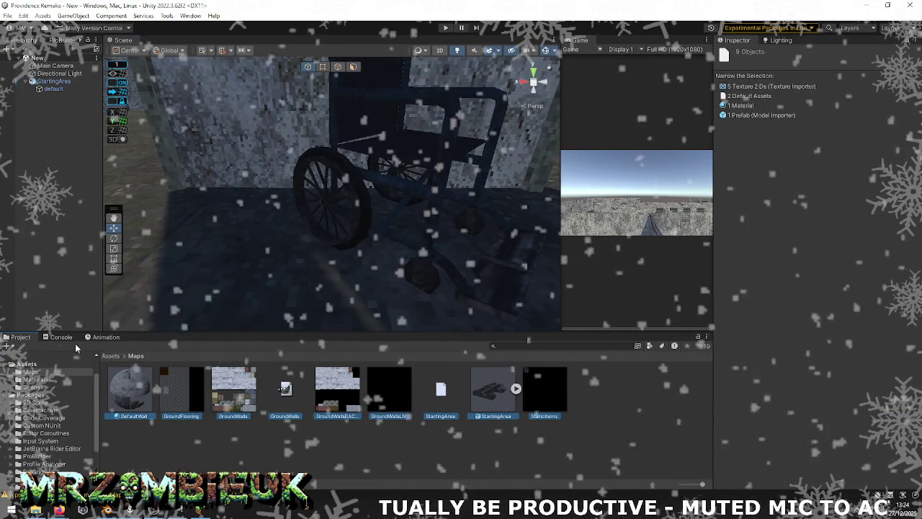
{"action": "left_click", "coordinate": [58, 336]}
{"action": "key", "text": "alt+Tab"}
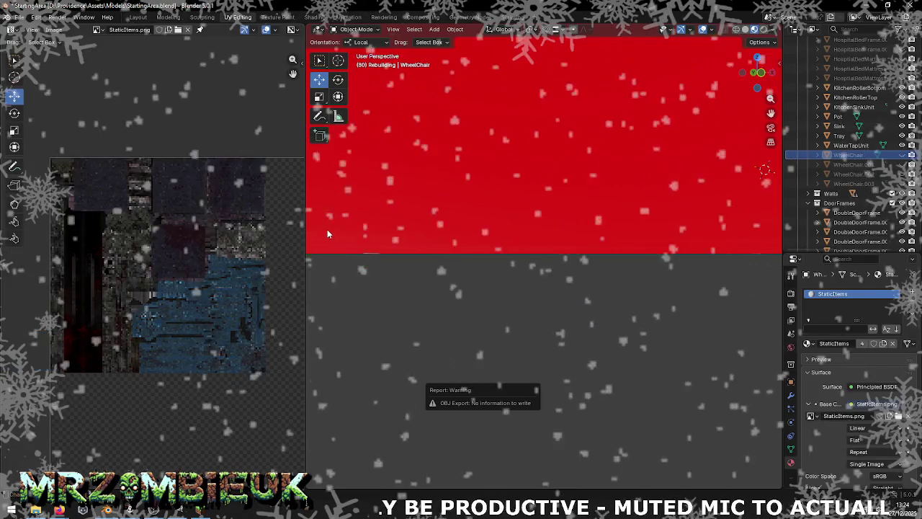
Hide the kitchen roller and sink unit, and unhide all four wheelchair objects in the Outliner
{"action": "key", "text": "alt+Tab"}
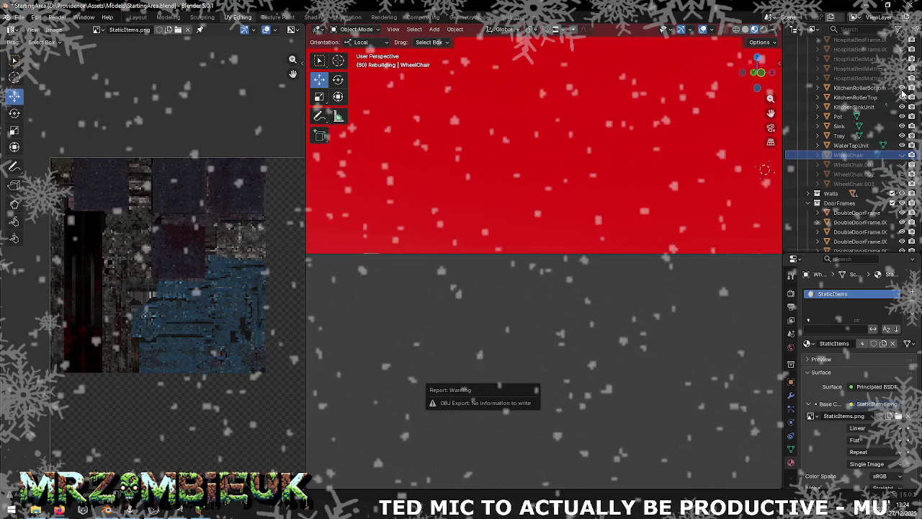
{"action": "left_click_drag", "start_coordinate": [903, 87], "coordinate": [903, 145]}
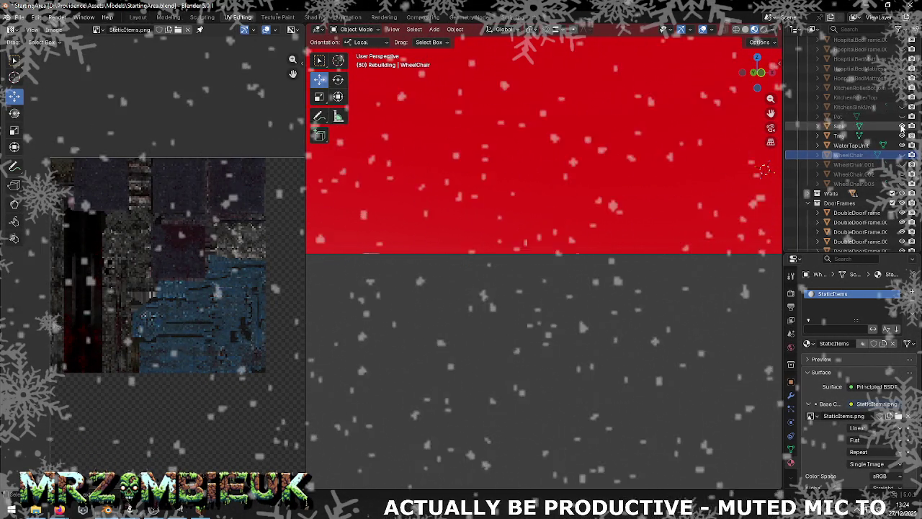
{"action": "left_click", "coordinate": [902, 155]}
{"action": "left_click_drag", "start_coordinate": [902, 155], "coordinate": [902, 184]}
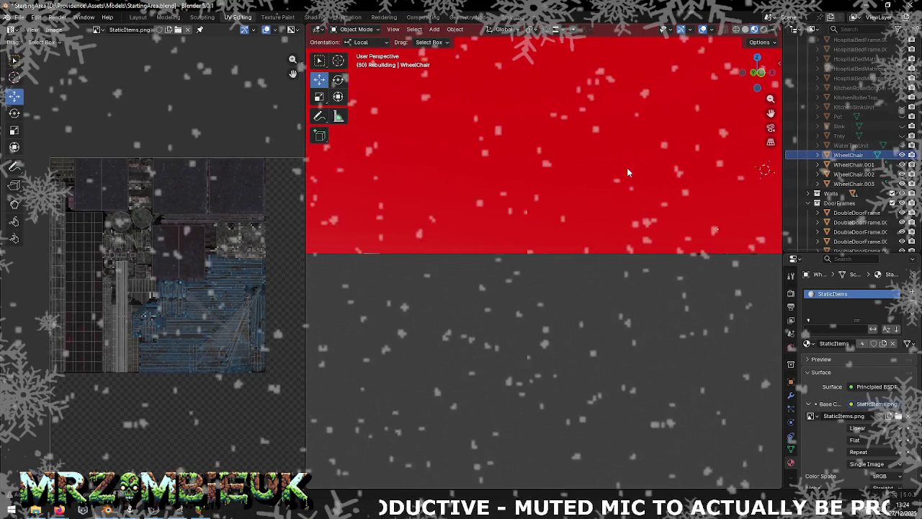
Select all visible objects and export them as StartingArea.obj in Wavefront format
{"action": "key", "text": "a"}
{"action": "left_click", "coordinate": [20, 16]}
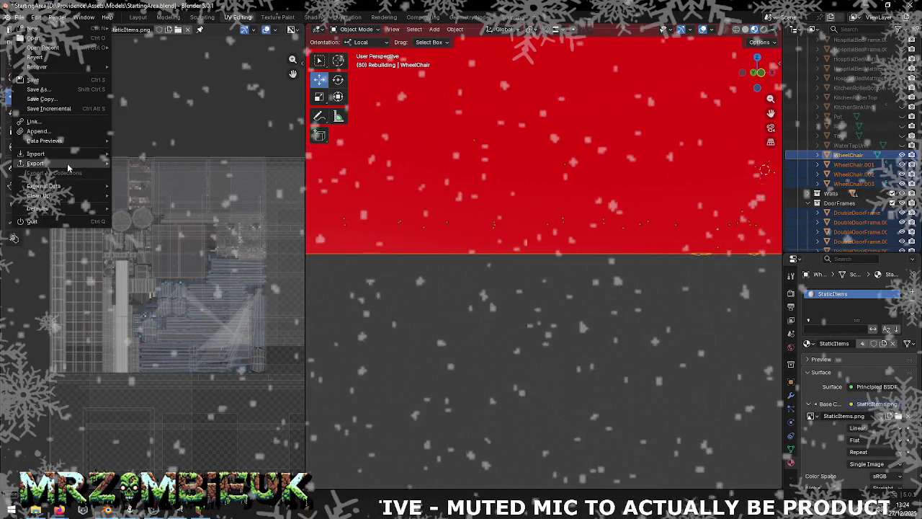
{"action": "left_click", "coordinate": [144, 200]}
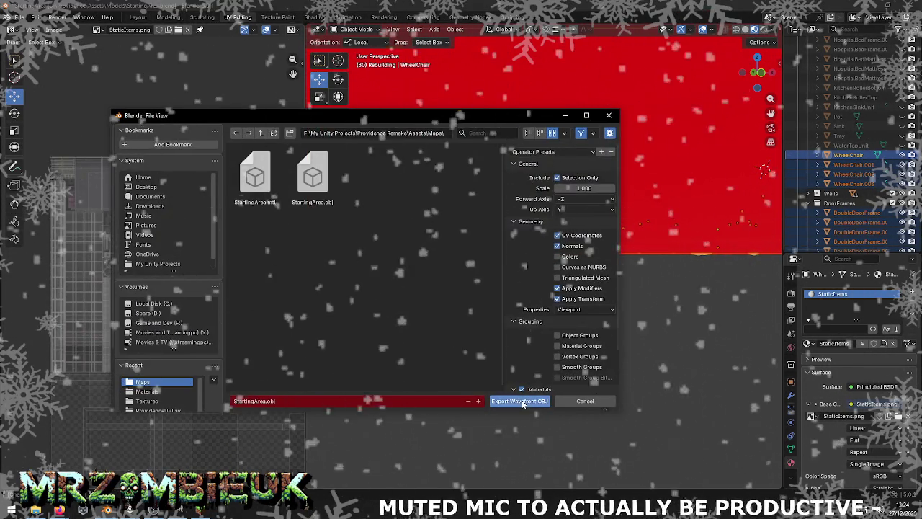
{"action": "left_click", "coordinate": [519, 401]}
{"action": "key", "text": "alt+Tab"}
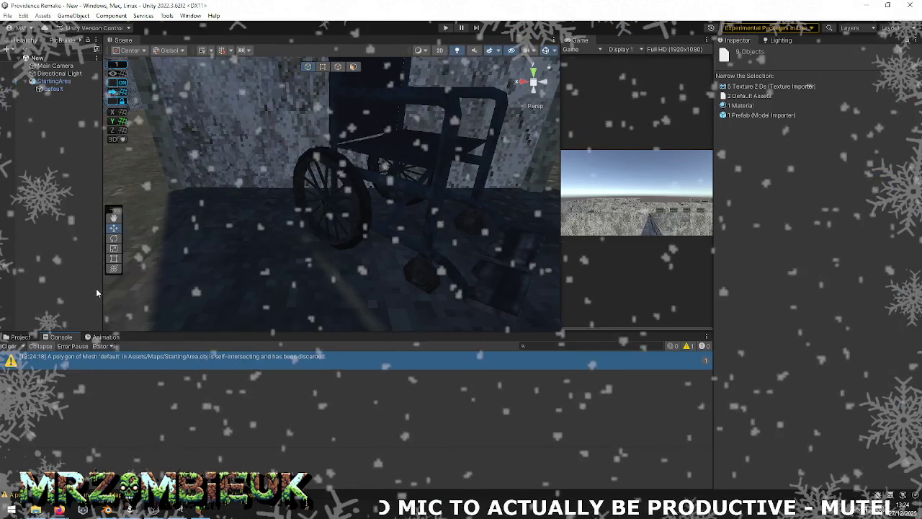
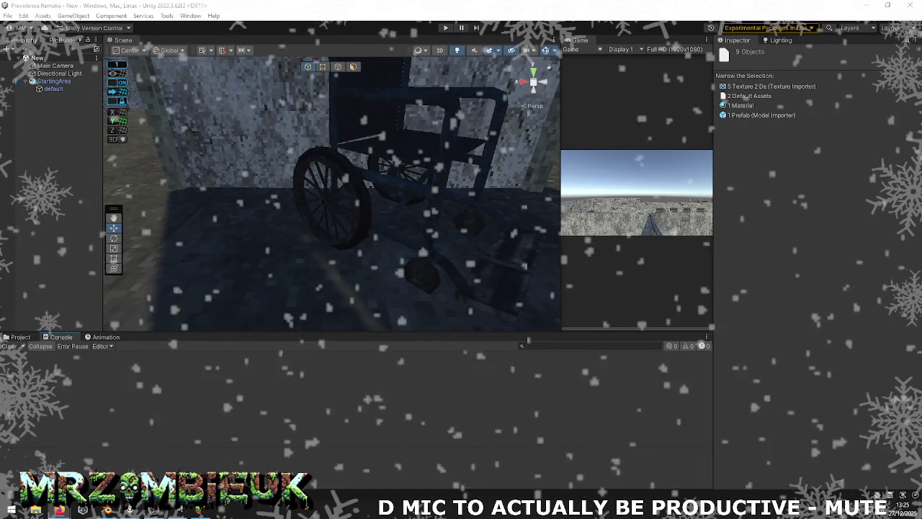
Select StartingArea and reimport every asset in the Assets/Maps folder
{"action": "right_click_drag", "start_coordinate": [267, 269], "coordinate": [266, 269]}
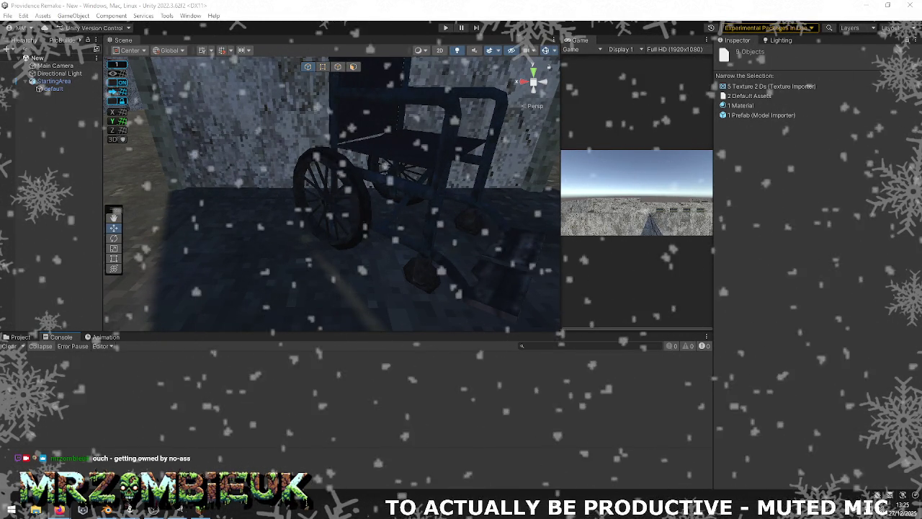
{"action": "left_click", "coordinate": [353, 215]}
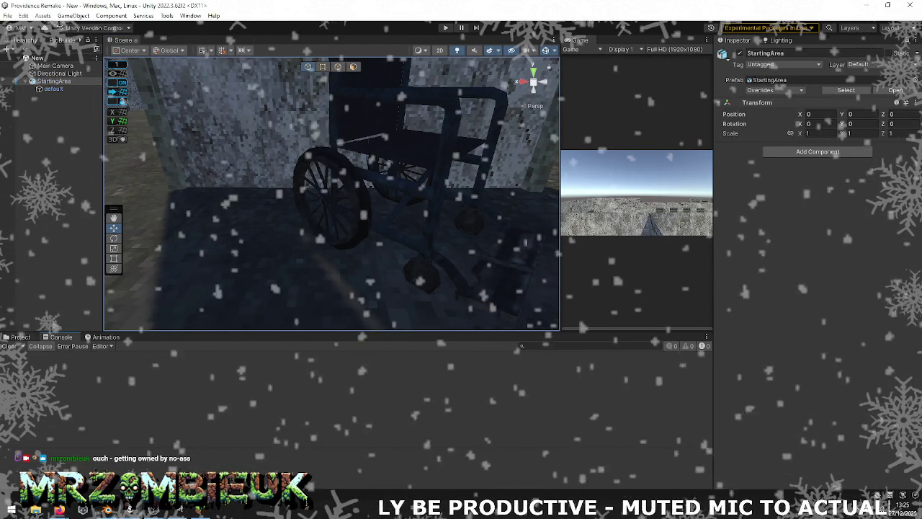
{"action": "left_click", "coordinate": [20, 336]}
{"action": "key", "text": "ctrl+a"}
{"action": "right_click", "coordinate": [503, 389]}
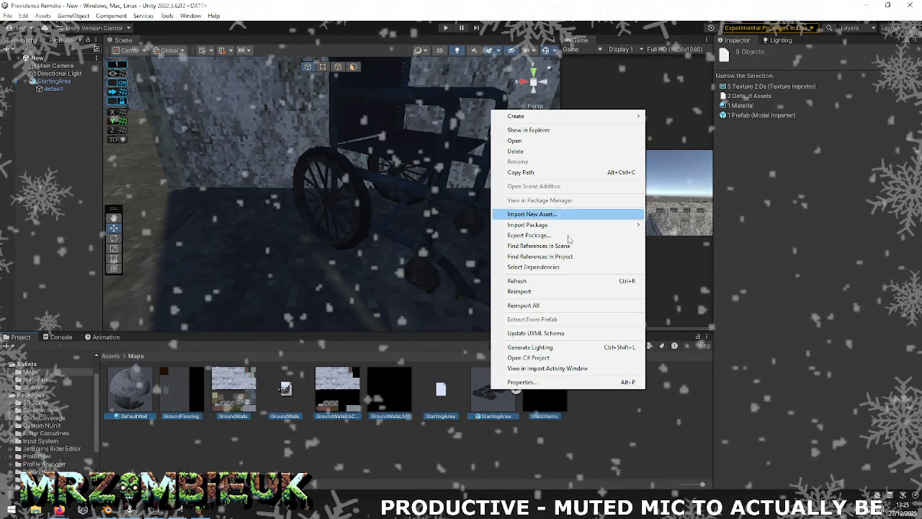
{"action": "left_click", "coordinate": [534, 290]}
Check the import warnings in the Console, reselect StartingArea, and switch to Blender
{"action": "left_click", "coordinate": [61, 336]}
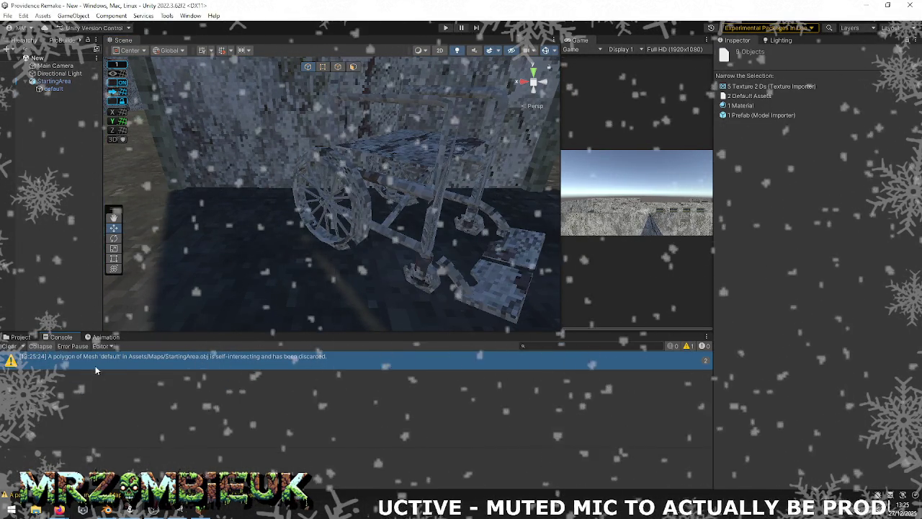
{"action": "left_click", "coordinate": [437, 196]}
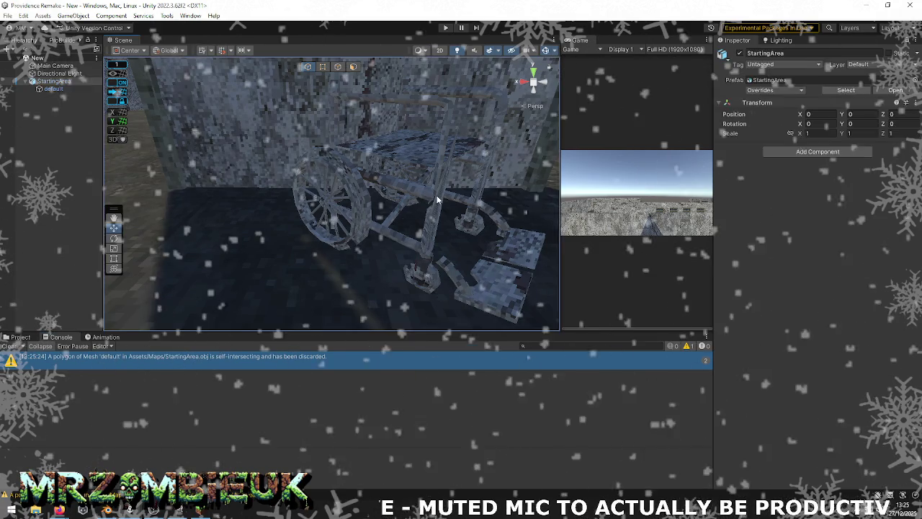
{"action": "key", "text": "alt+Tab"}
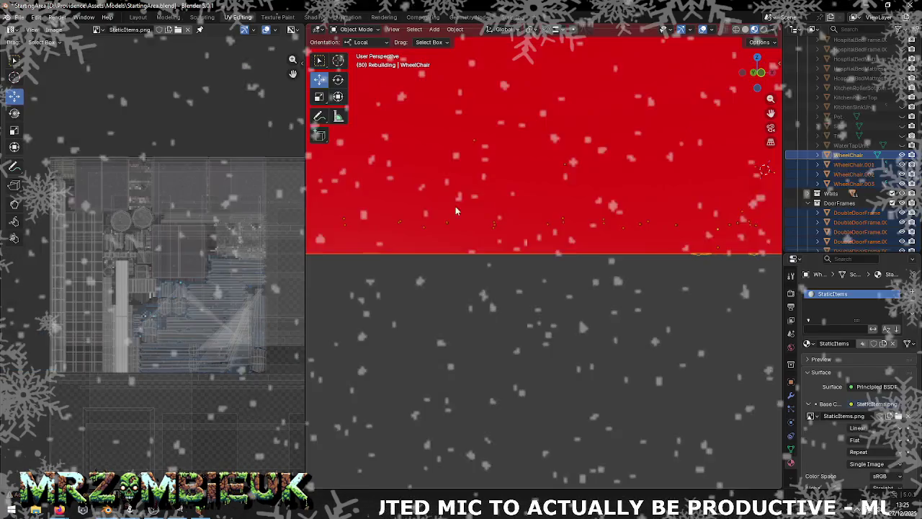
Hide the wheelchair objects, unhide Pot, Sink and Tray, and save StartingArea.blend
{"action": "left_click", "coordinate": [903, 154]}
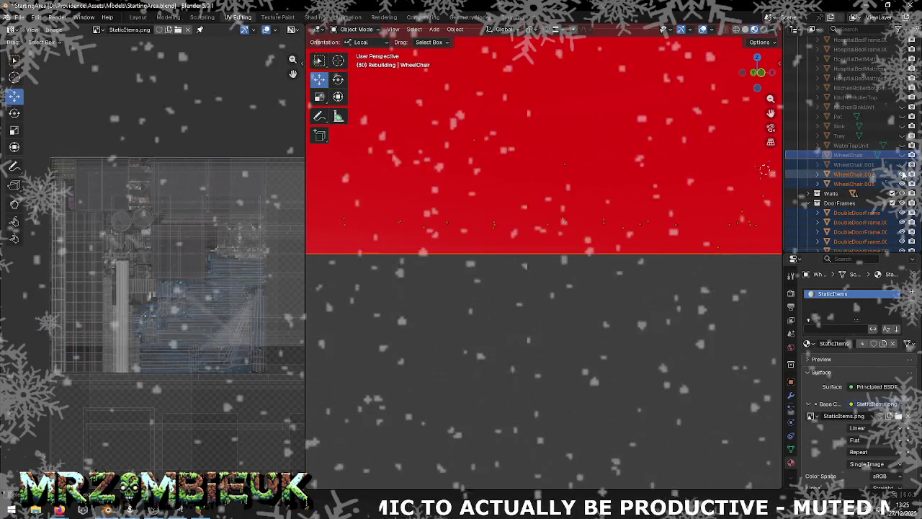
{"action": "left_click_drag", "start_coordinate": [902, 116], "coordinate": [903, 144]}
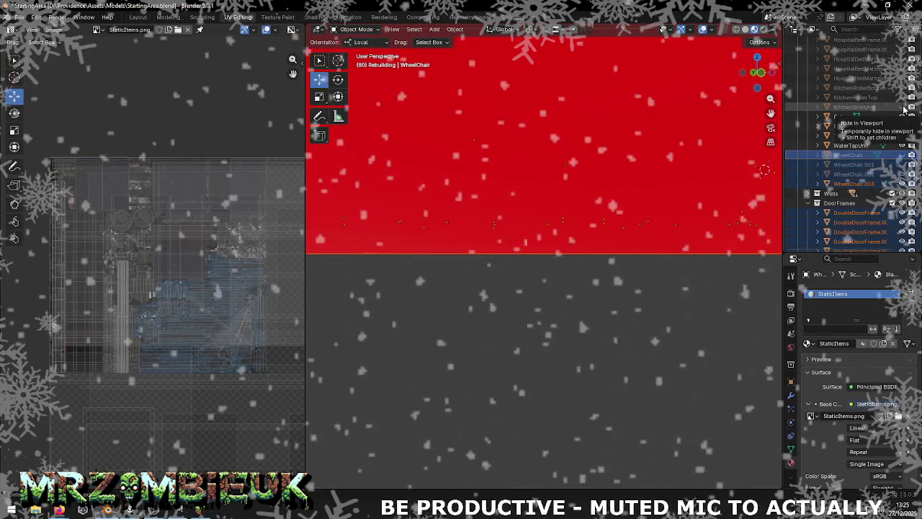
{"action": "left_click", "coordinate": [17, 16]}
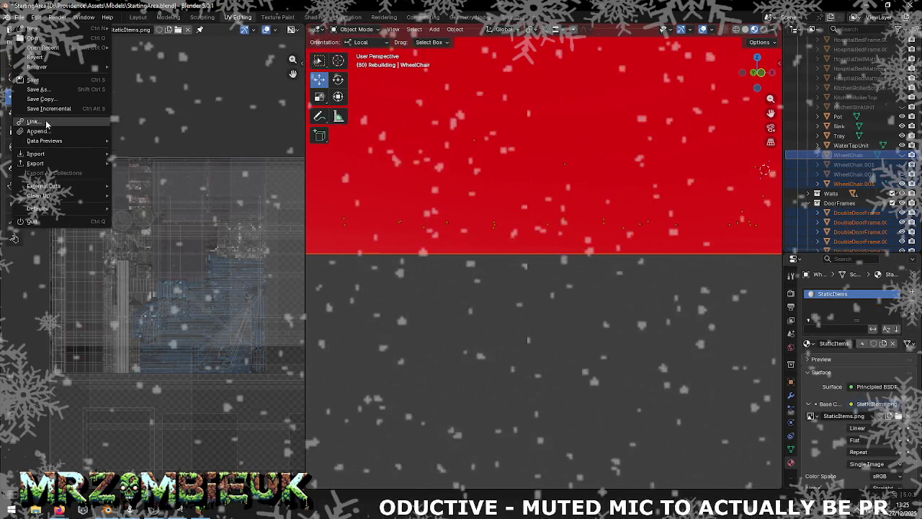
{"action": "key", "text": "ctrl+s"}
Export the selection as StartingArea.obj into the Unity Maps folder, then return to Unity
{"action": "left_click", "coordinate": [18, 16]}
{"action": "mouse_move", "coordinate": [36, 164]}
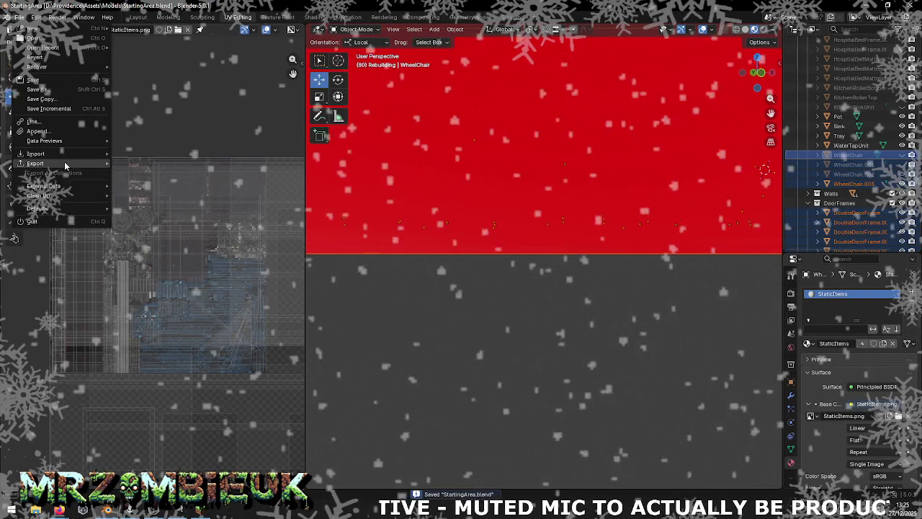
{"action": "left_click", "coordinate": [157, 202]}
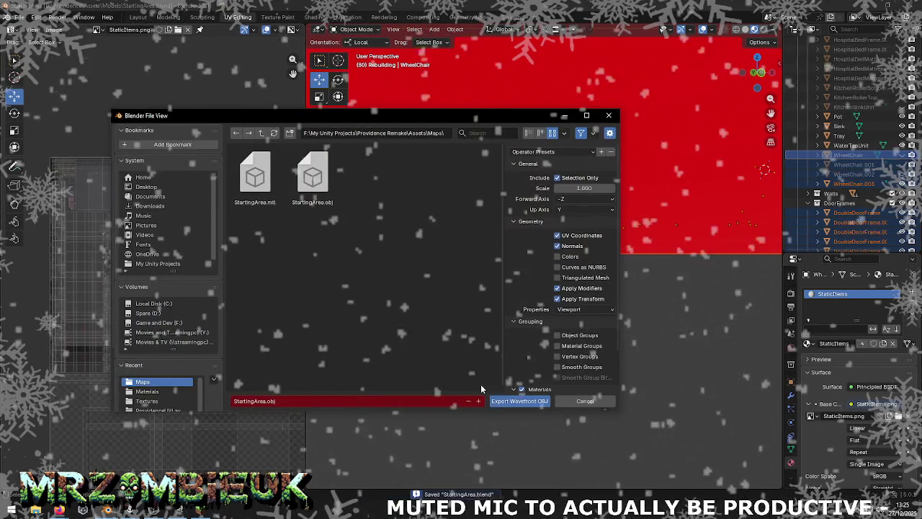
{"action": "left_click", "coordinate": [517, 399]}
{"action": "key", "text": "alt+Tab"}
{"action": "key", "text": "alt+Tab"}
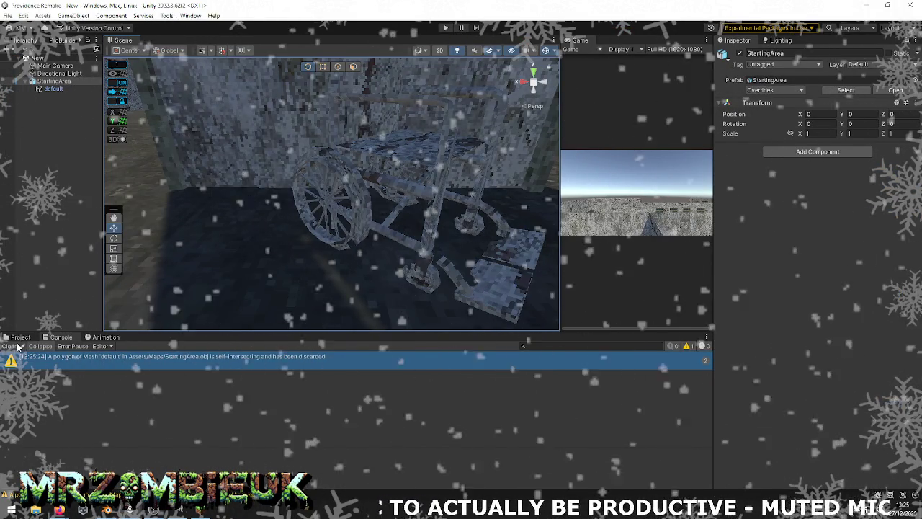
Refresh all Assets/Maps assets from disk and review the import warnings in the Console
{"action": "left_click", "coordinate": [19, 336]}
{"action": "key", "text": "ctrl+a"}
{"action": "right_click", "coordinate": [504, 382]}
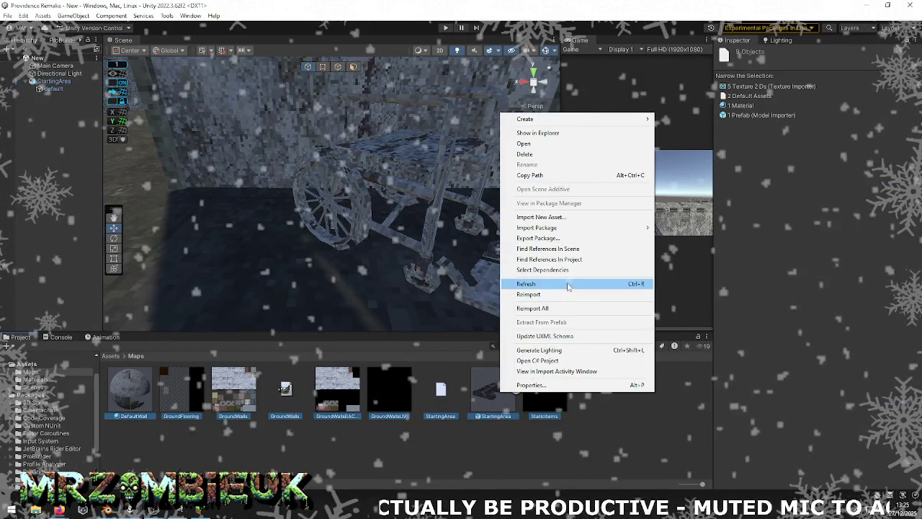
{"action": "left_click", "coordinate": [566, 293]}
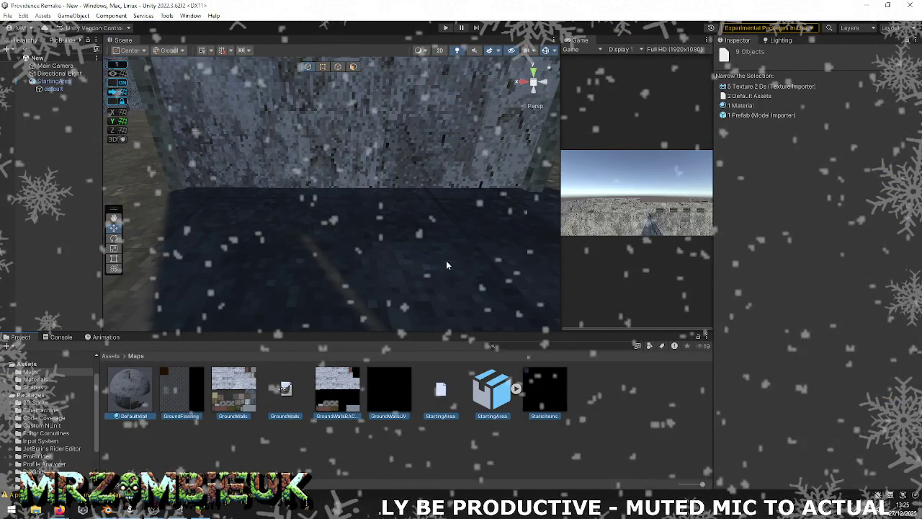
{"action": "left_click", "coordinate": [51, 338]}
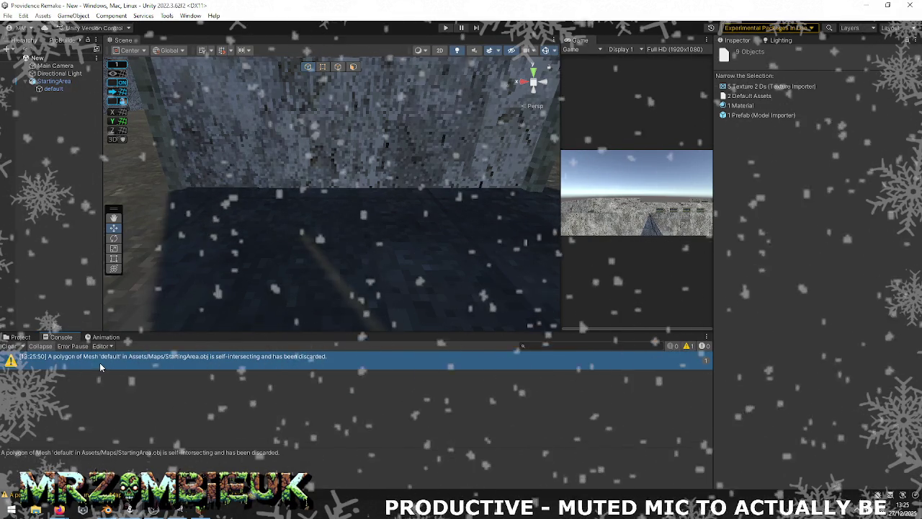
Pull the Scene view back to a wide overview of the level, then return to Blender
{"action": "key", "text": "f"}
{"action": "mouse_move", "coordinate": [320, 225]}
{"action": "left_mouse_down", "text": "alt"}
{"action": "mouse_move", "coordinate": [368, 204]}
{"action": "mouse_move", "coordinate": [401, 247]}
{"action": "left_mouse_up", "text": "alt"}
{"action": "scroll", "coordinate": [242, 256], "scroll_direction": "up", "scroll_amount": 5}
{"action": "mouse_move", "coordinate": [242, 256]}
{"action": "left_mouse_down", "text": "alt"}
{"action": "mouse_move", "coordinate": [583, 216]}
{"action": "mouse_move", "coordinate": [432, 231]}
{"action": "left_mouse_up", "text": "alt"}
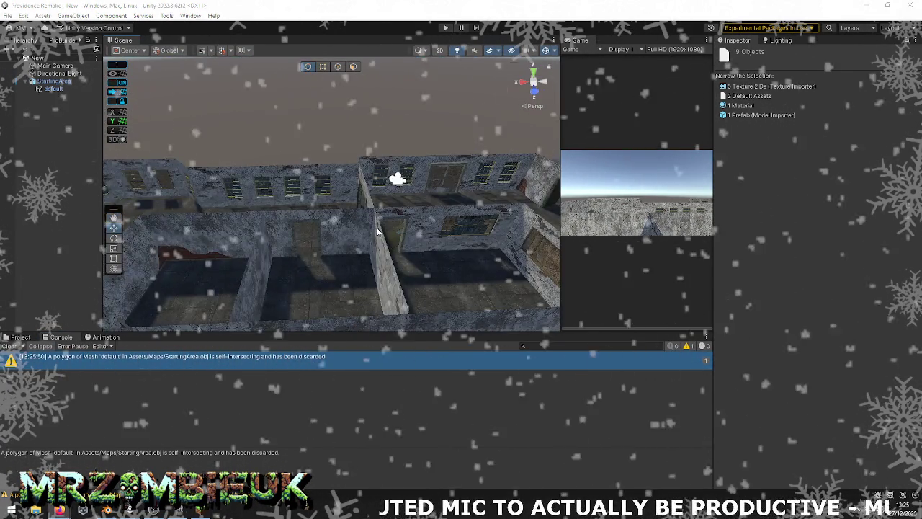
{"action": "key", "text": "alt+Tab"}
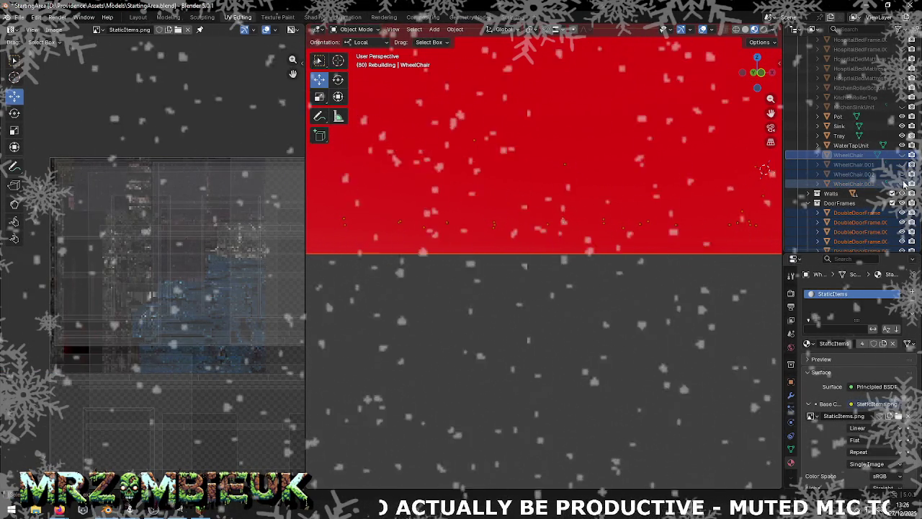
Re-save StartingArea.blend and export a fresh StartingArea.obj into Assets/Maps for Unity
{"action": "left_click", "coordinate": [20, 17]}
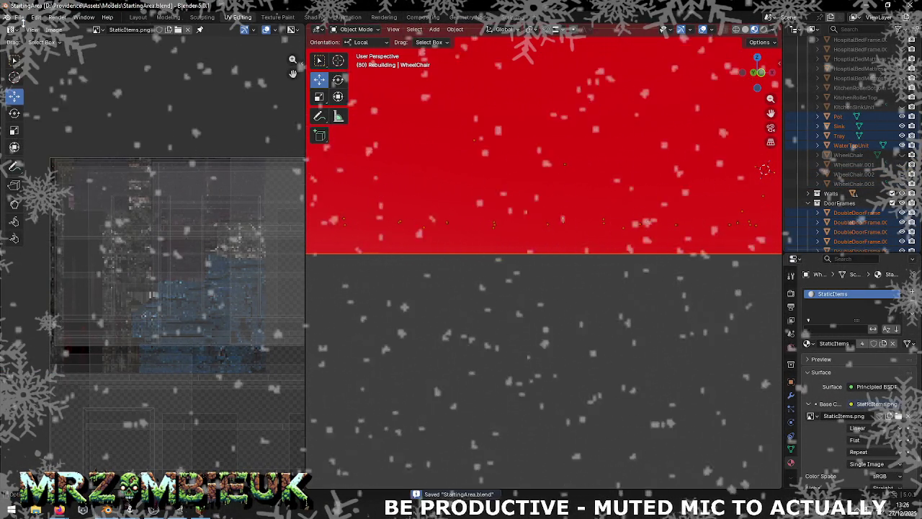
{"action": "key", "text": "super"}
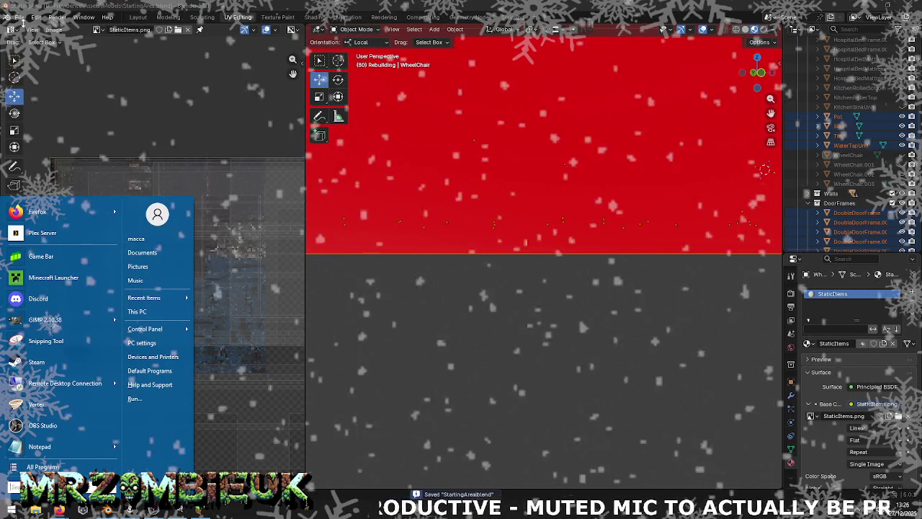
{"action": "left_click", "coordinate": [209, 111]}
{"action": "left_click", "coordinate": [20, 16]}
{"action": "mouse_move", "coordinate": [36, 163]}
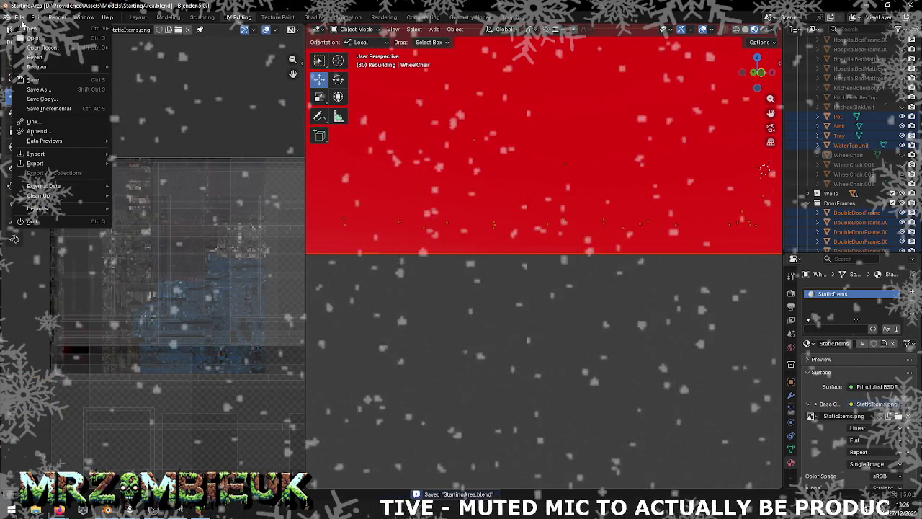
{"action": "left_click", "coordinate": [170, 201]}
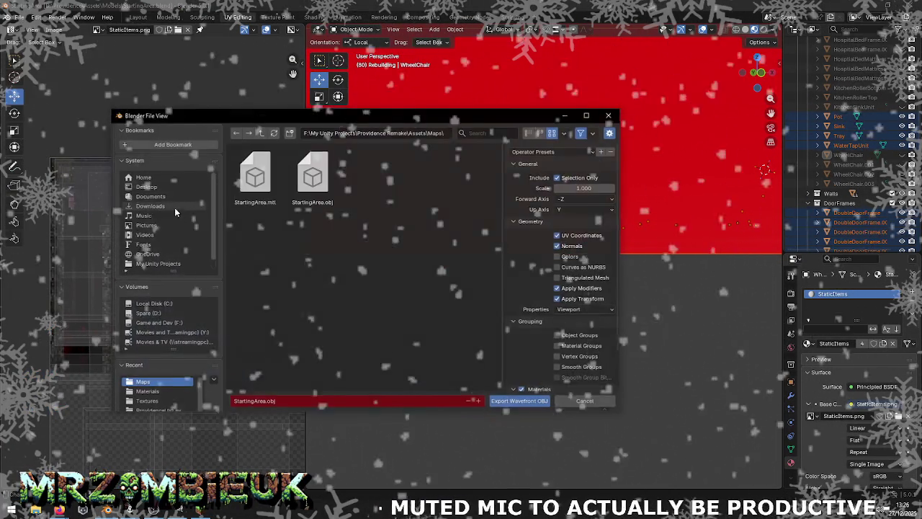
{"action": "left_click", "coordinate": [504, 399]}
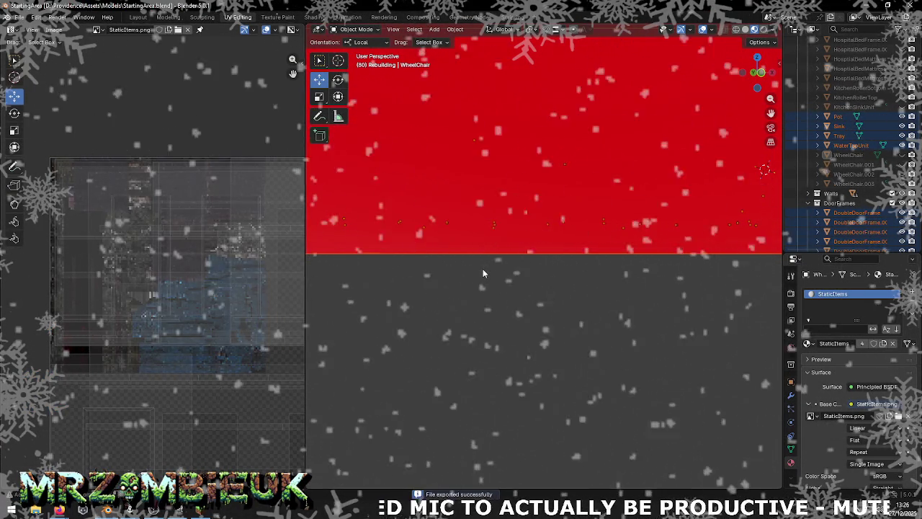
{"action": "key", "text": "alt+Tab"}
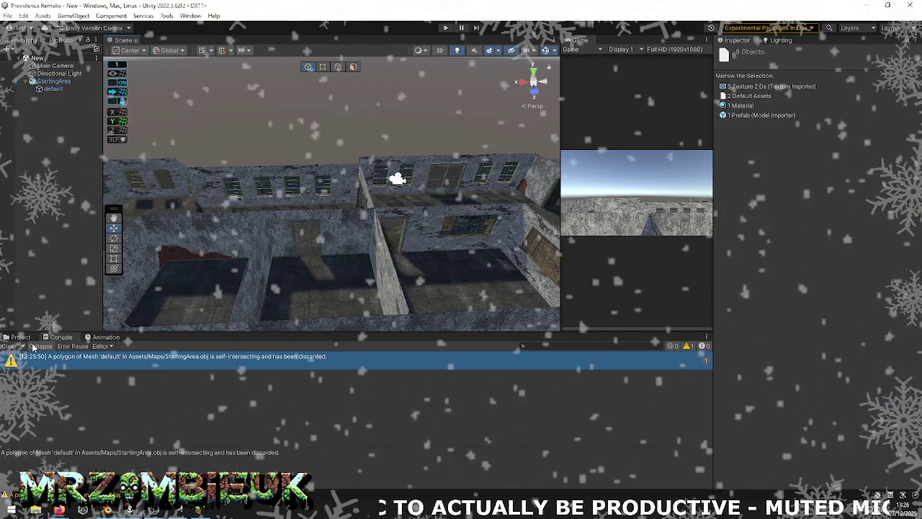
Reimport the StartingArea asset from Assets/Maps in Unity, then go back to Blender
{"action": "left_click", "coordinate": [477, 358]}
{"action": "right_click", "coordinate": [496, 397]}
{"action": "left_click", "coordinate": [547, 300]}
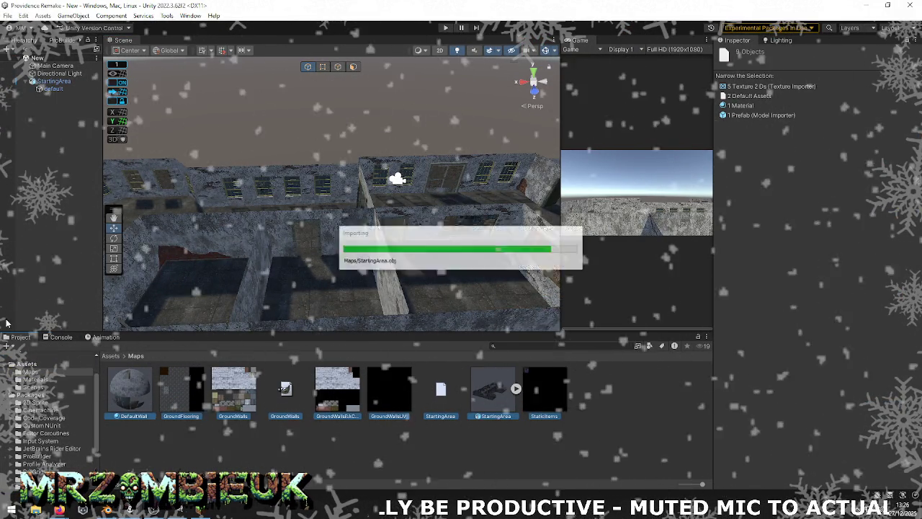
{"action": "key", "text": "alt+Tab"}
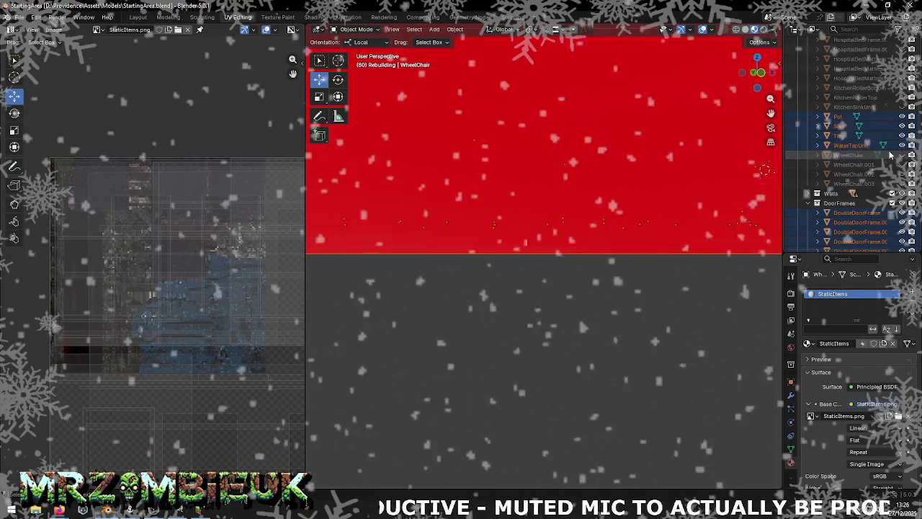
Unhide KitchenRollerBottom, KitchenRollerTop and KitchenSinkUnit, and widen the Outliner slightly
{"action": "left_click_drag", "start_coordinate": [902, 88], "coordinate": [903, 98]}
{"action": "left_click", "coordinate": [902, 106]}
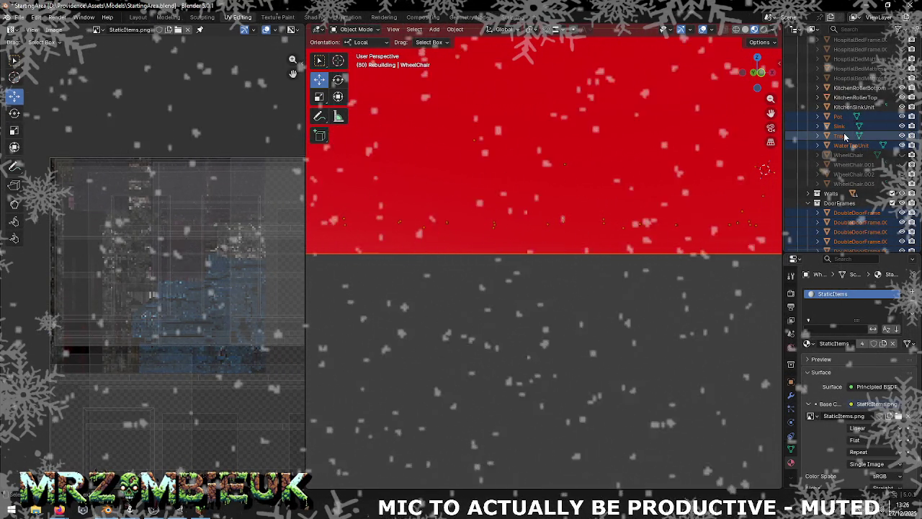
{"action": "left_click_drag", "start_coordinate": [782, 160], "coordinate": [746, 160]}
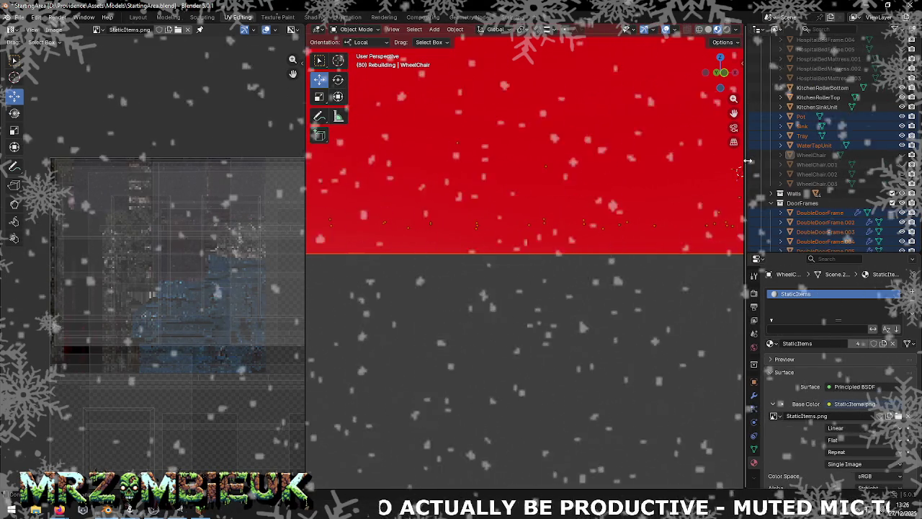
Export the scene as a Wavefront OBJ file, then switch to Unity
{"action": "left_click", "coordinate": [19, 17]}
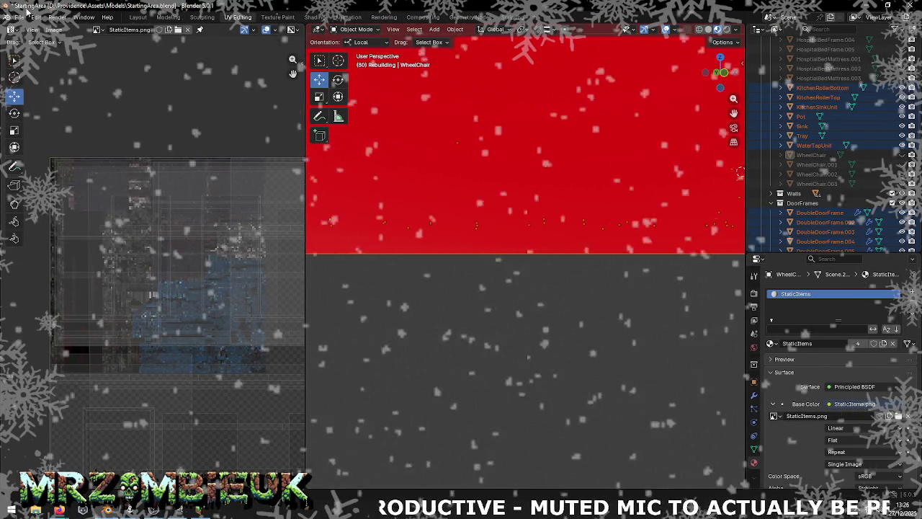
{"action": "left_click", "coordinate": [18, 16]}
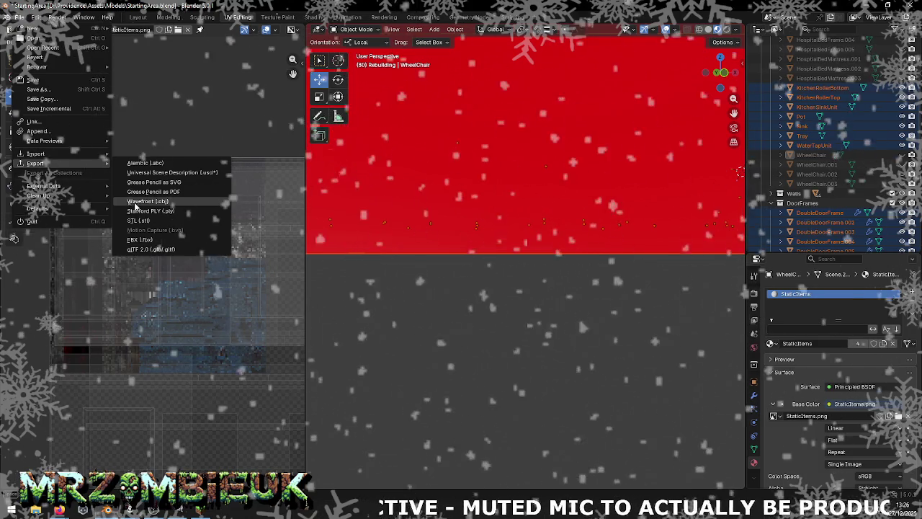
{"action": "left_click", "coordinate": [148, 201]}
{"action": "left_click", "coordinate": [501, 400]}
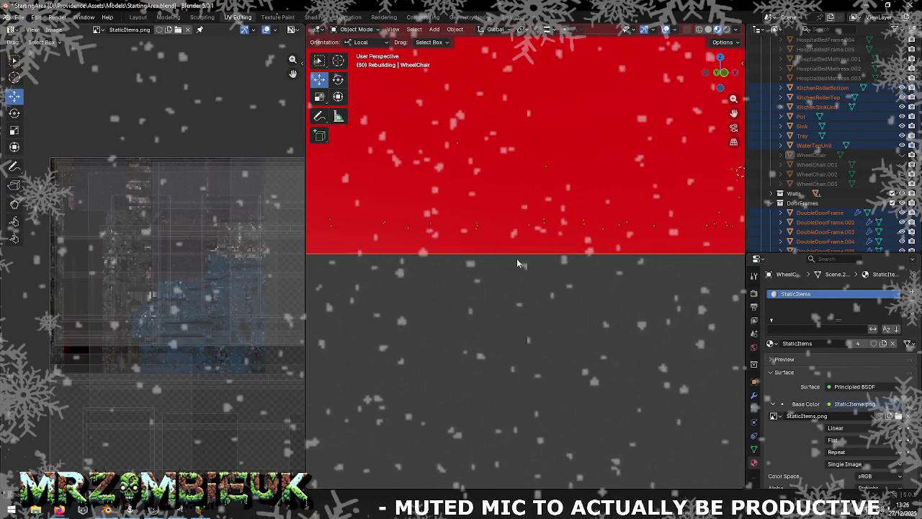
{"action": "key", "text": "alt+Tab"}
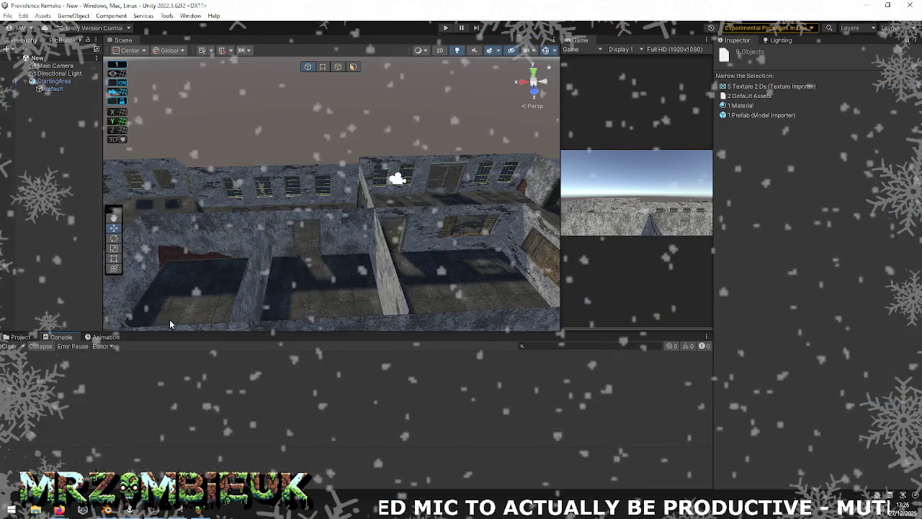
Reimport StartingArea, fly the Scene camera into the rooms to see the sink unit, then return to Blender
{"action": "right_click", "coordinate": [483, 397]}
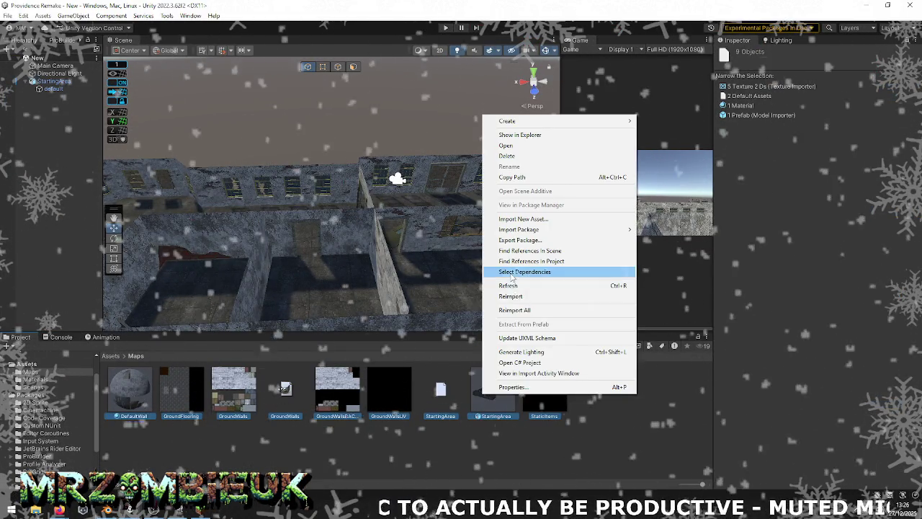
{"action": "left_click", "coordinate": [519, 297]}
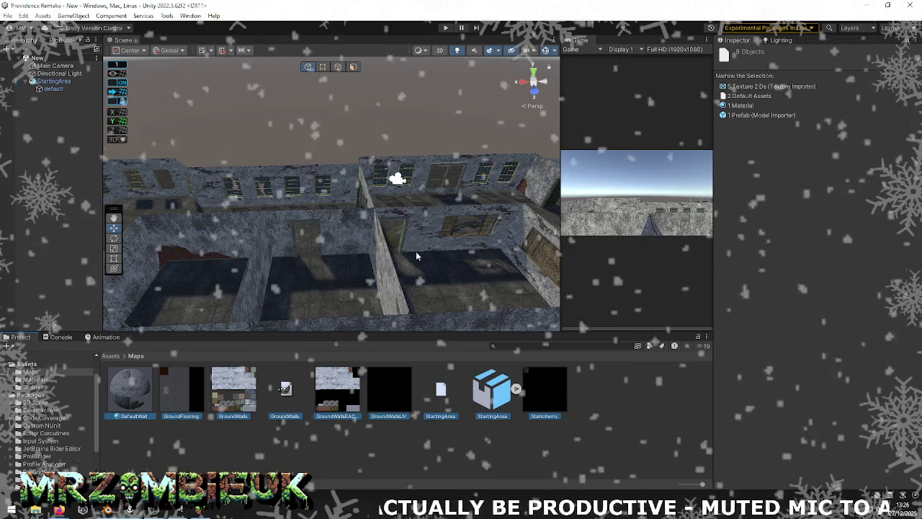
{"action": "left_click_drag", "start_coordinate": [324, 252], "coordinate": [165, 258], "text": "alt"}
{"action": "right_click_drag", "start_coordinate": [165, 257], "coordinate": [124, 173]}
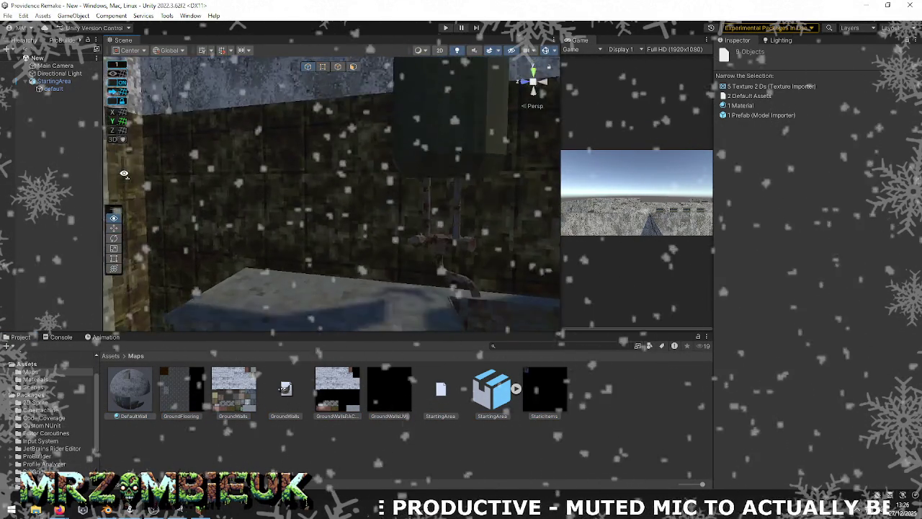
{"action": "mouse_move", "coordinate": [125, 173]}
{"action": "right_mouse_down"}
{"action": "mouse_move", "coordinate": [77, 186]}
{"action": "mouse_move", "coordinate": [882, 175]}
{"action": "right_mouse_up"}
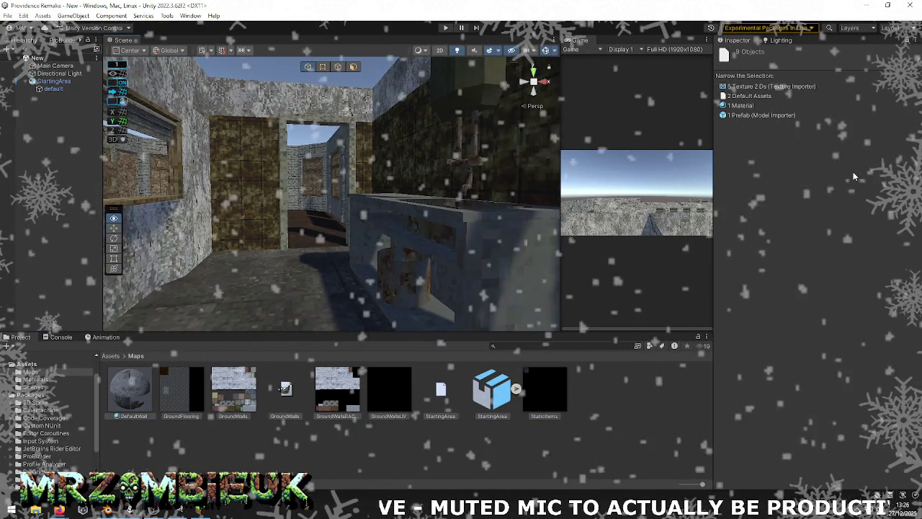
{"action": "key", "text": "alt+Tab"}
{"action": "left_click", "coordinate": [506, 203]}
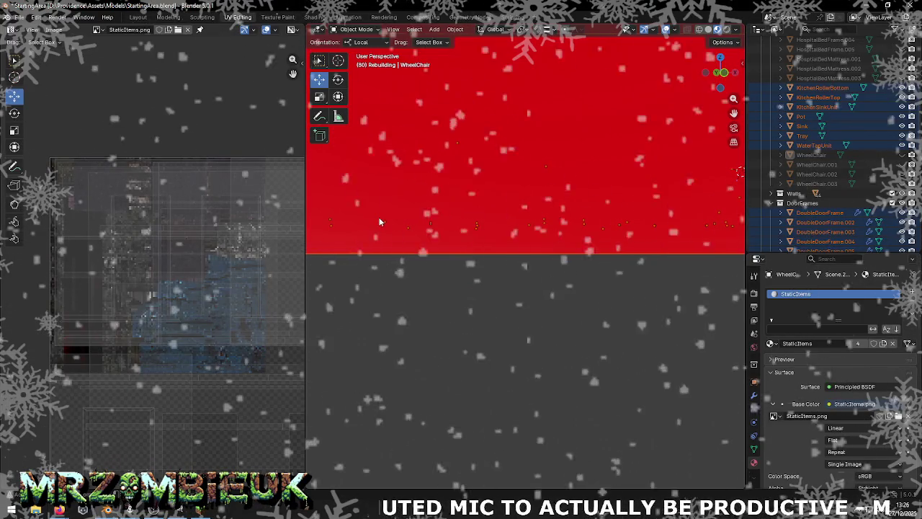
Select and frame the WheelChair object, then mark its edges sharp in edge select mode
{"action": "middle_click_drag", "start_coordinate": [510, 268], "coordinate": [550, 159]}
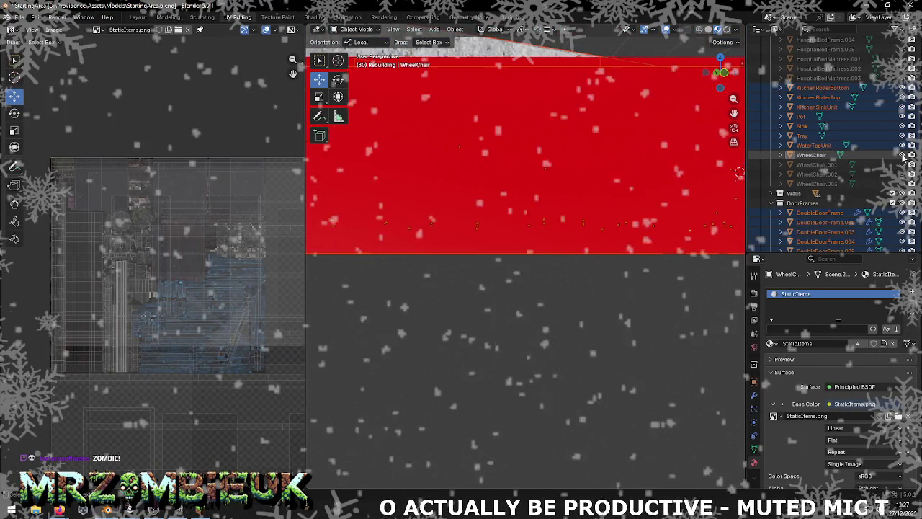
{"action": "left_click", "coordinate": [812, 155]}
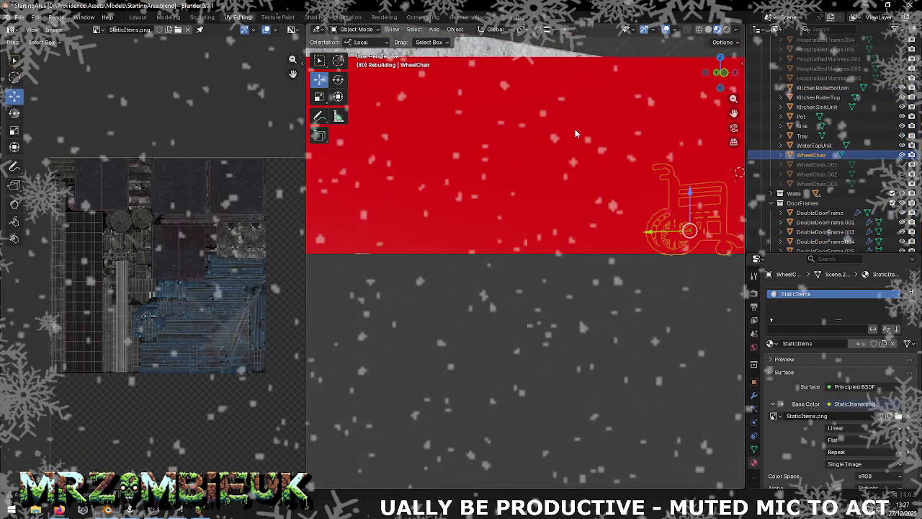
{"action": "key", "text": "KP_Decimal"}
{"action": "right_click", "coordinate": [544, 195]}
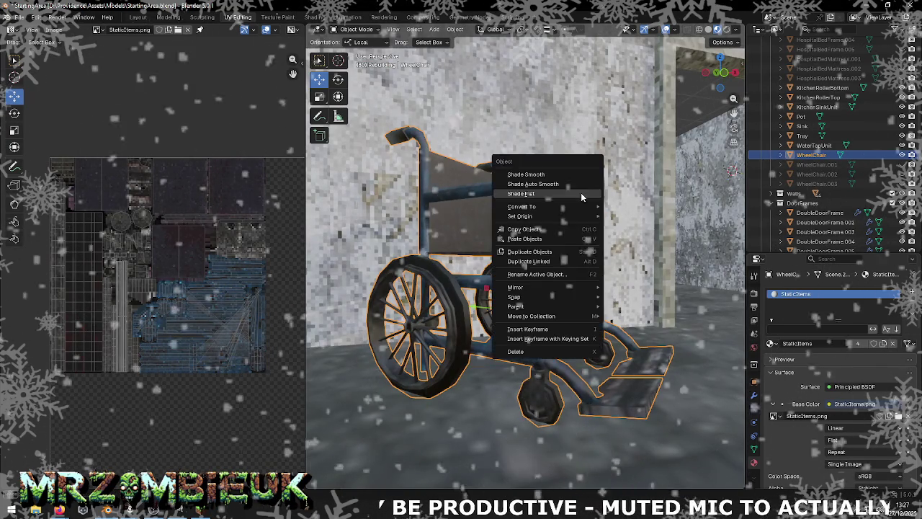
{"action": "left_click", "coordinate": [542, 194]}
{"action": "key", "text": "Tab"}
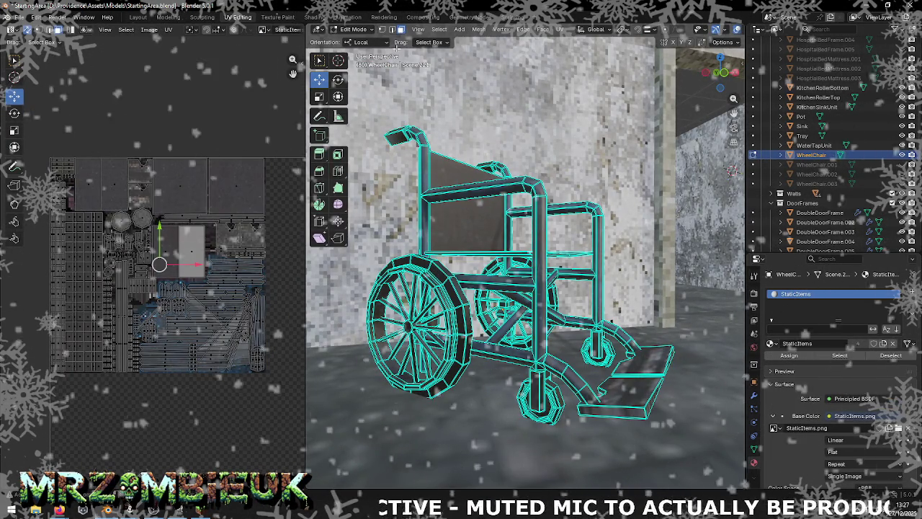
{"action": "key", "text": "2"}
{"action": "right_click", "coordinate": [507, 192]}
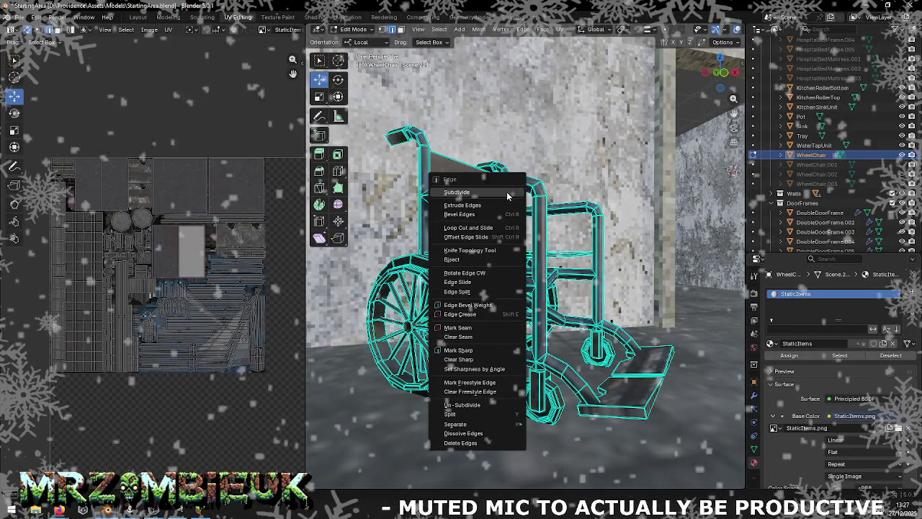
{"action": "left_click", "coordinate": [482, 349]}
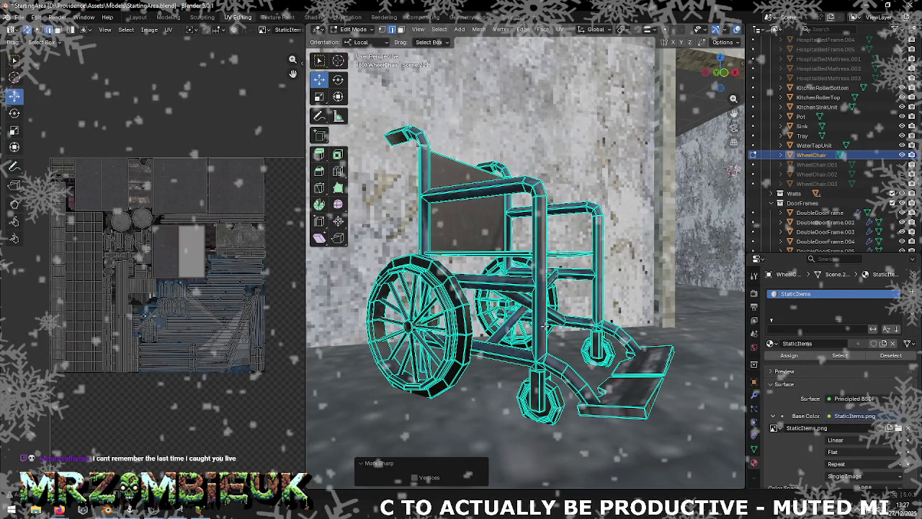
Orbit around the wheelchair, toggling Edit Mode to inspect the textured seat and sides
{"action": "mouse_move", "coordinate": [545, 326]}
{"action": "middle_mouse_down"}
{"action": "mouse_move", "coordinate": [411, 255]}
{"action": "mouse_move", "coordinate": [562, 325]}
{"action": "middle_mouse_up"}
{"action": "scroll", "coordinate": [411, 255], "scroll_direction": "down", "scroll_amount": 5}
{"action": "scroll", "coordinate": [411, 255], "scroll_direction": "up", "scroll_amount": 5}
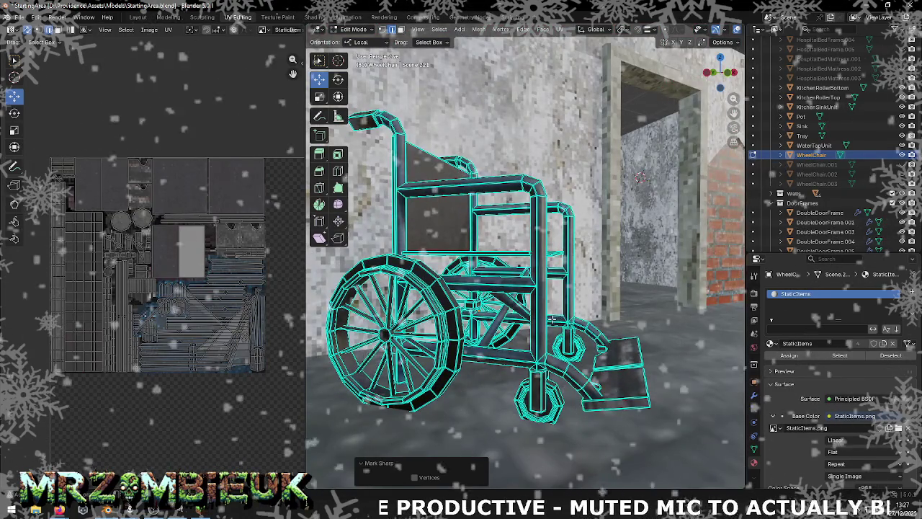
{"action": "key", "text": "Tab"}
{"action": "mouse_move", "coordinate": [525, 308]}
{"action": "middle_mouse_down"}
{"action": "mouse_move", "coordinate": [537, 339]}
{"action": "mouse_move", "coordinate": [553, 334]}
{"action": "middle_mouse_up"}
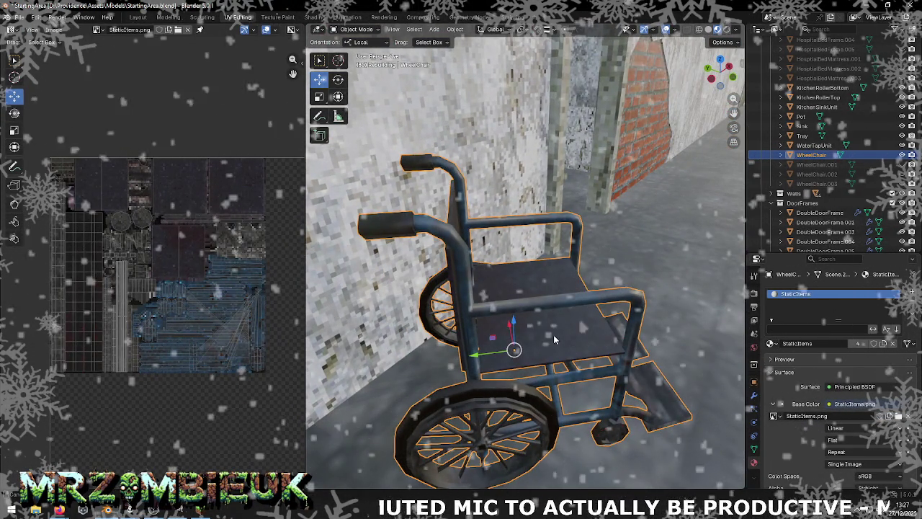
{"action": "right_click", "coordinate": [553, 334]}
{"action": "mouse_move", "coordinate": [656, 470]}
{"action": "middle_mouse_down"}
{"action": "mouse_move", "coordinate": [583, 389]}
{"action": "mouse_move", "coordinate": [472, 369]}
{"action": "mouse_move", "coordinate": [378, 378]}
{"action": "mouse_move", "coordinate": [367, 358]}
{"action": "mouse_move", "coordinate": [376, 354]}
{"action": "mouse_move", "coordinate": [476, 370]}
{"action": "mouse_move", "coordinate": [563, 335]}
{"action": "mouse_move", "coordinate": [449, 396]}
{"action": "mouse_move", "coordinate": [551, 284]}
{"action": "mouse_move", "coordinate": [505, 302]}
{"action": "mouse_move", "coordinate": [450, 302]}
{"action": "middle_mouse_up"}
{"action": "scroll", "coordinate": [519, 353], "scroll_direction": "up", "scroll_amount": 2}
{"action": "key", "text": "Tab"}
{"action": "right_click", "coordinate": [450, 303]}
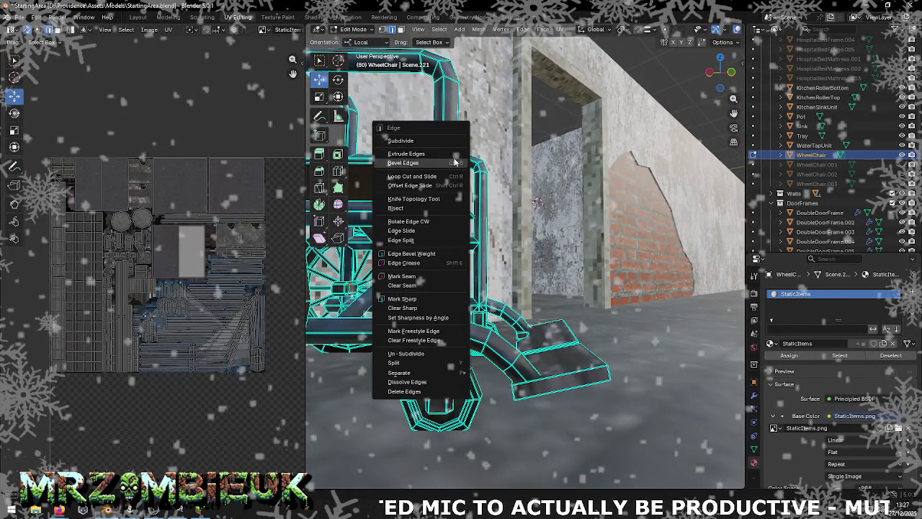
{"action": "key", "text": "Escape"}
{"action": "key", "text": "Tab"}
Set the WheelChair's origin to its geometry and view the wheel side
{"action": "right_click", "coordinate": [395, 230]}
{"action": "mouse_move", "coordinate": [334, 248]}
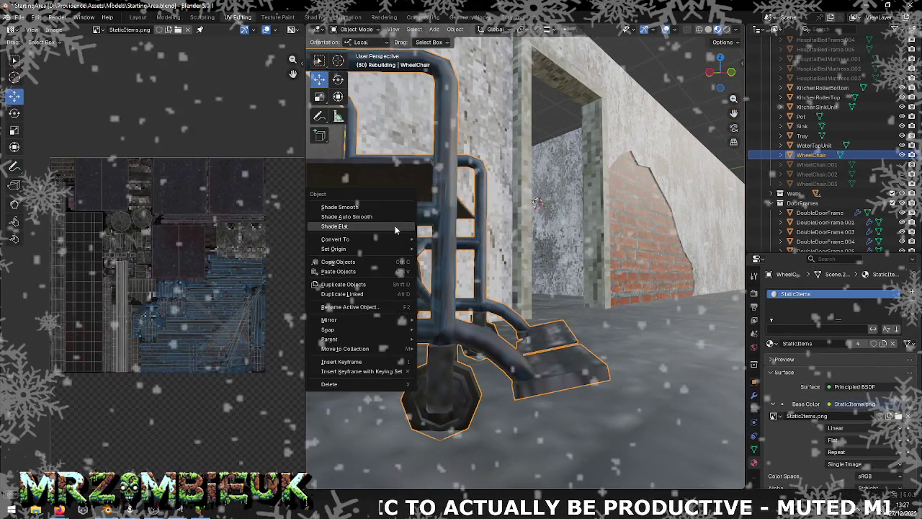
{"action": "left_click", "coordinate": [448, 264]}
{"action": "mouse_move", "coordinate": [449, 264]}
{"action": "middle_mouse_down"}
{"action": "mouse_move", "coordinate": [422, 265]}
{"action": "mouse_move", "coordinate": [462, 245]}
{"action": "mouse_move", "coordinate": [447, 253]}
{"action": "mouse_move", "coordinate": [455, 257]}
{"action": "mouse_move", "coordinate": [377, 257]}
{"action": "mouse_move", "coordinate": [612, 330]}
{"action": "middle_mouse_up"}
{"action": "scroll", "coordinate": [456, 261], "scroll_direction": "up", "scroll_amount": 3}
{"action": "key", "text": "Tab"}
In face select mode, pick the caster wheel's hub face and the narrow strip beside it
{"action": "scroll", "coordinate": [377, 257], "scroll_direction": "up", "scroll_amount": 2}
{"action": "key", "text": "Tab"}
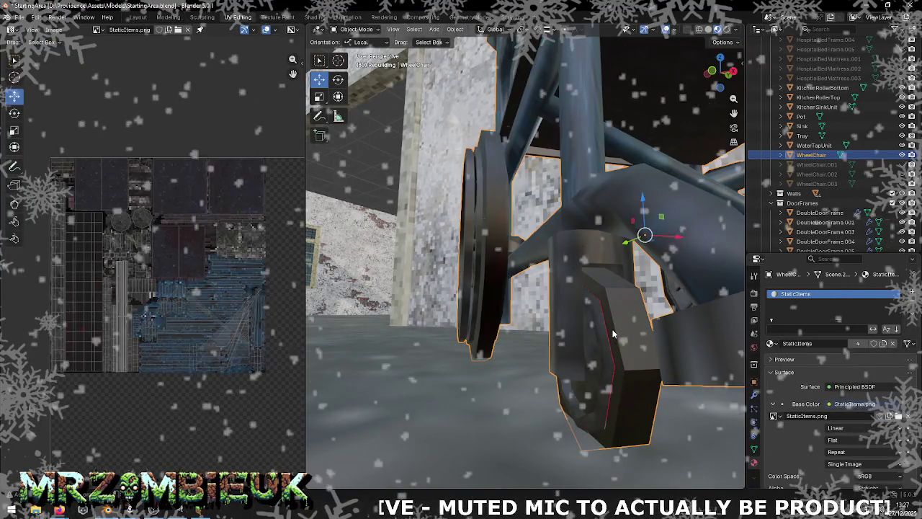
{"action": "key", "text": "Tab"}
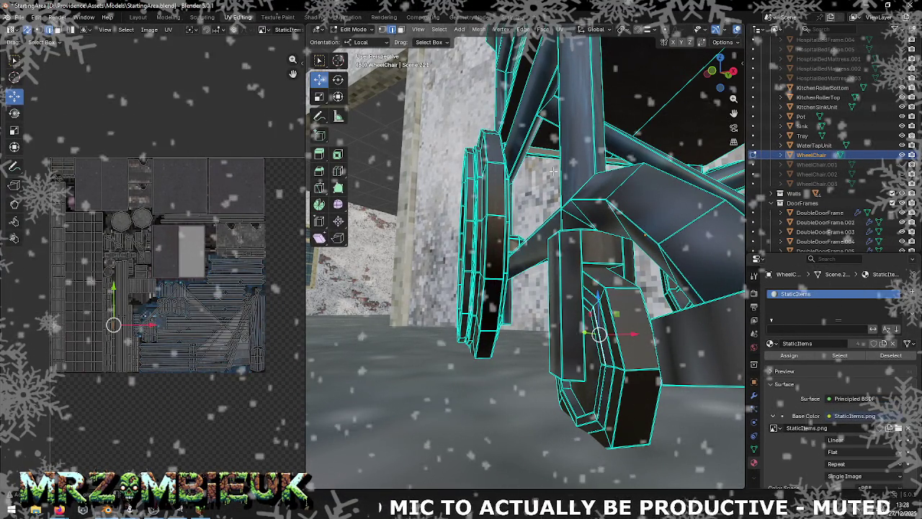
{"action": "left_click", "coordinate": [400, 28]}
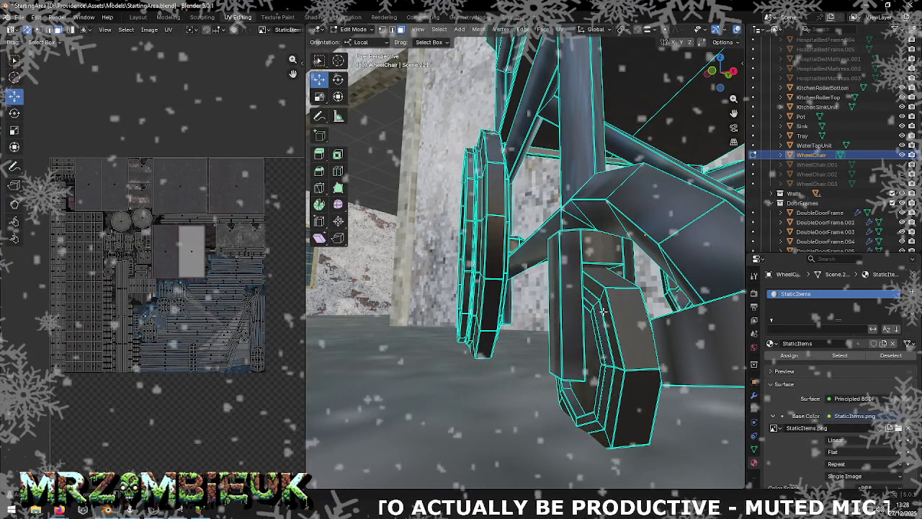
{"action": "left_click", "coordinate": [602, 311]}
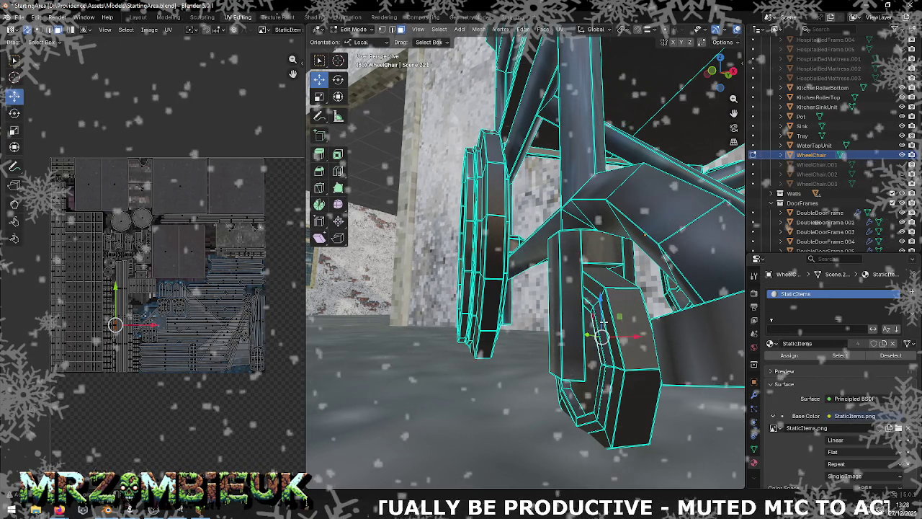
{"action": "left_click", "coordinate": [604, 336]}
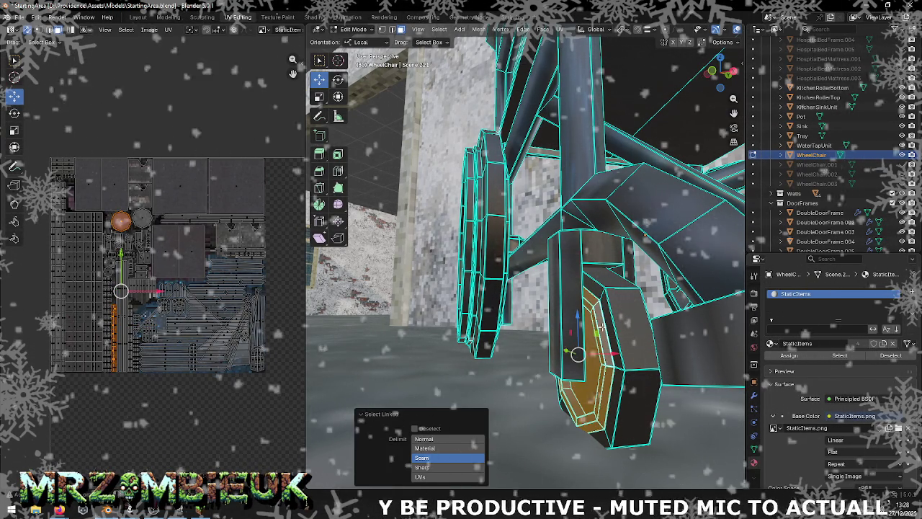
{"action": "left_click", "coordinate": [585, 488]}
Orbit around the caster wheel and select its whole linked UV island
{"action": "middle_click_drag", "start_coordinate": [585, 488], "coordinate": [609, 401]}
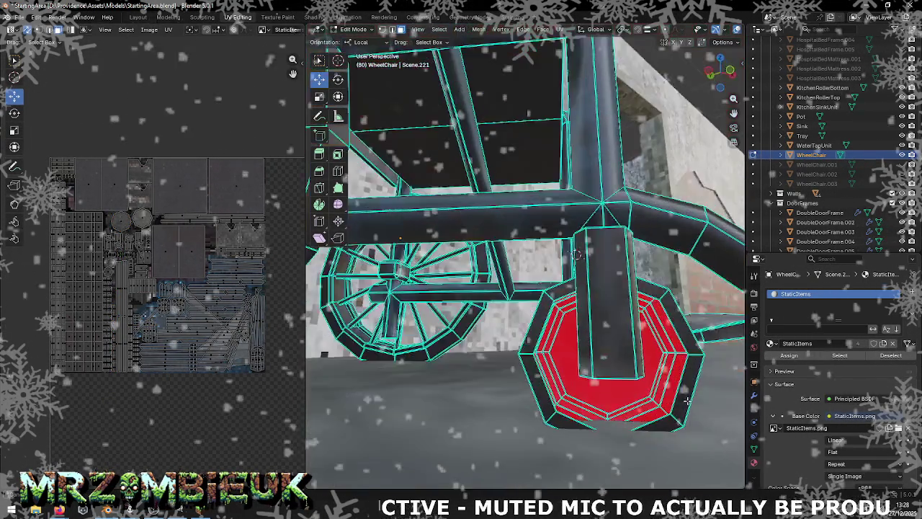
{"action": "middle_click_drag", "start_coordinate": [632, 214], "coordinate": [547, 324]}
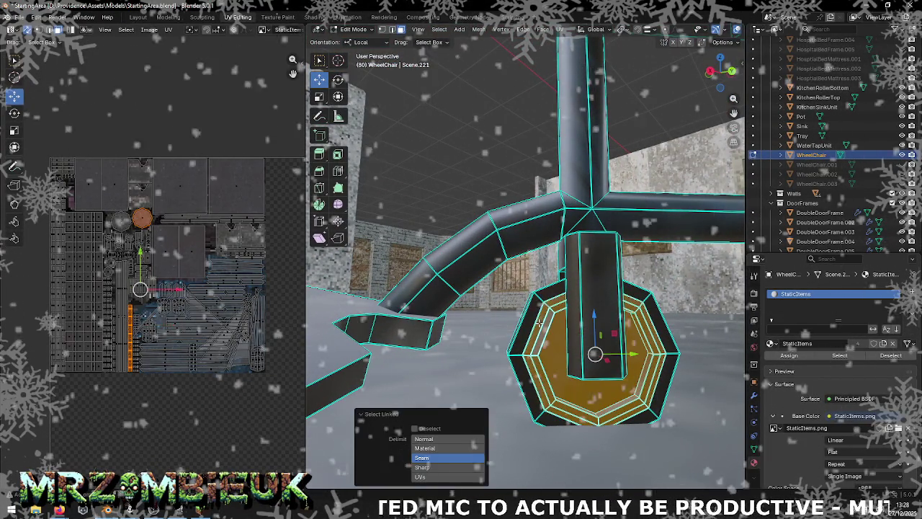
{"action": "middle_click_drag", "start_coordinate": [556, 356], "coordinate": [527, 365]}
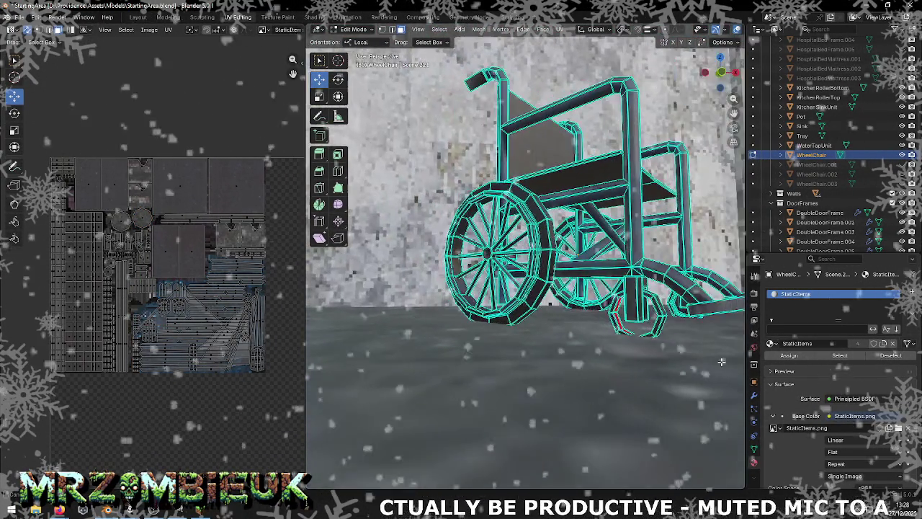
{"action": "middle_click_drag", "start_coordinate": [721, 362], "coordinate": [537, 382]}
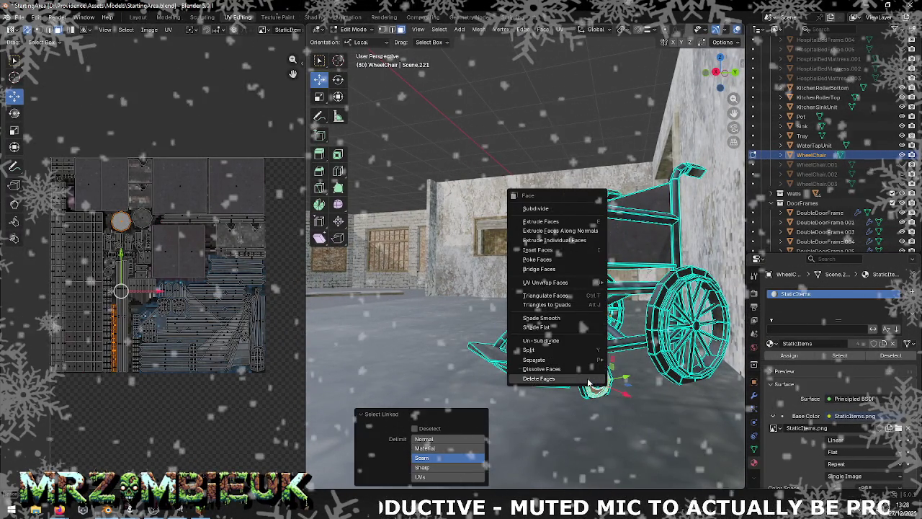
{"action": "key", "text": "Escape"}
{"action": "middle_click_drag", "start_coordinate": [599, 382], "coordinate": [692, 382]}
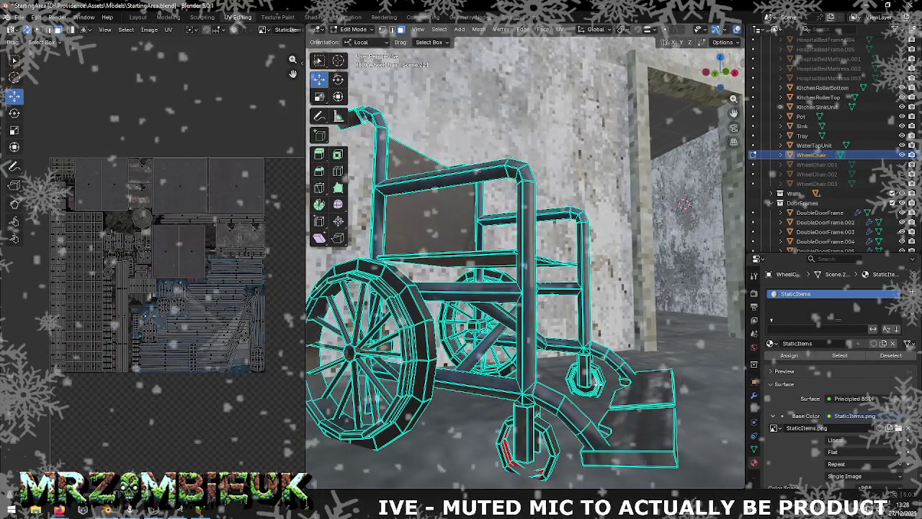
{"action": "key", "text": "l"}
{"action": "right_click", "coordinate": [592, 387]}
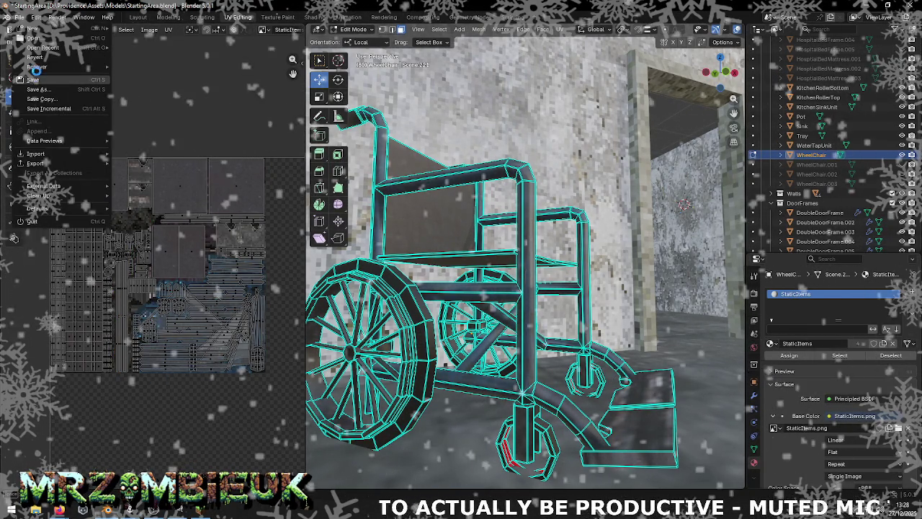
Save the blend file, select all, and export StartingArea.obj into the Unity Maps folder
{"action": "key", "text": "ctrl+s"}
{"action": "key", "text": "a"}
{"action": "left_click", "coordinate": [21, 18]}
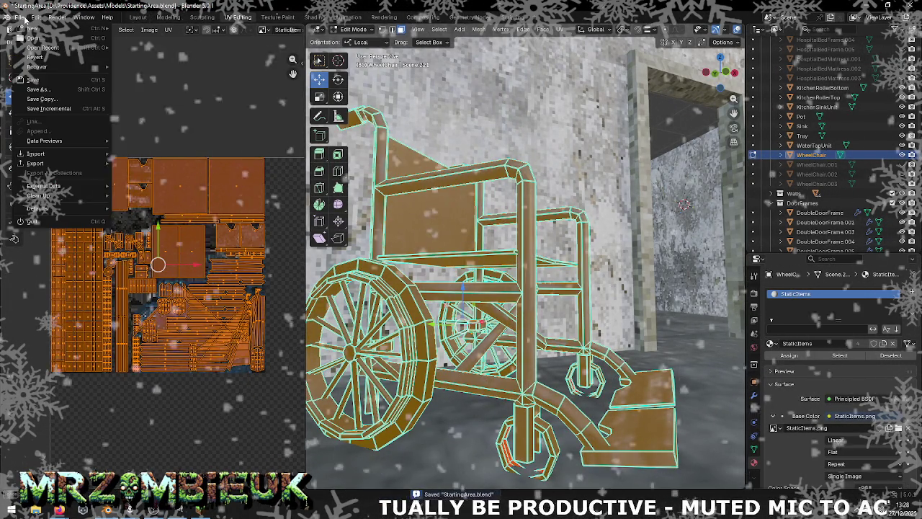
{"action": "left_click", "coordinate": [148, 199]}
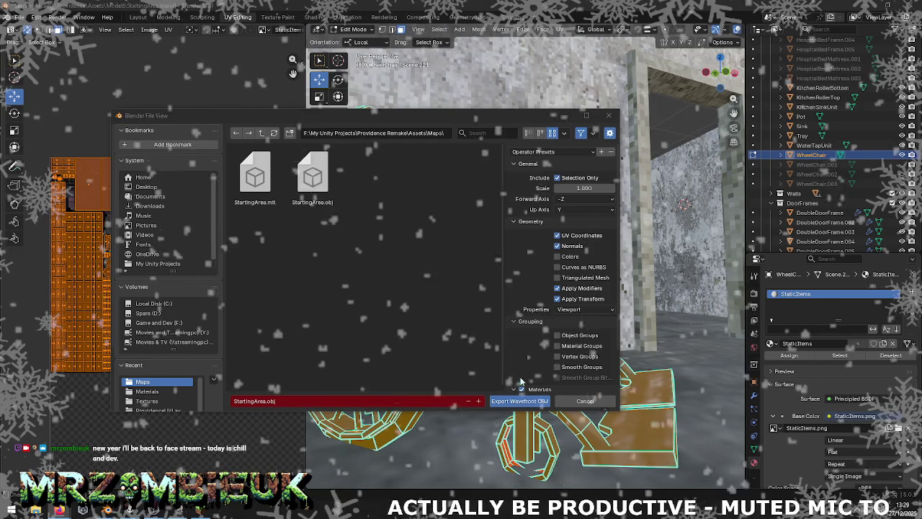
{"action": "left_click", "coordinate": [520, 401]}
{"action": "key", "text": "alt+Tab"}
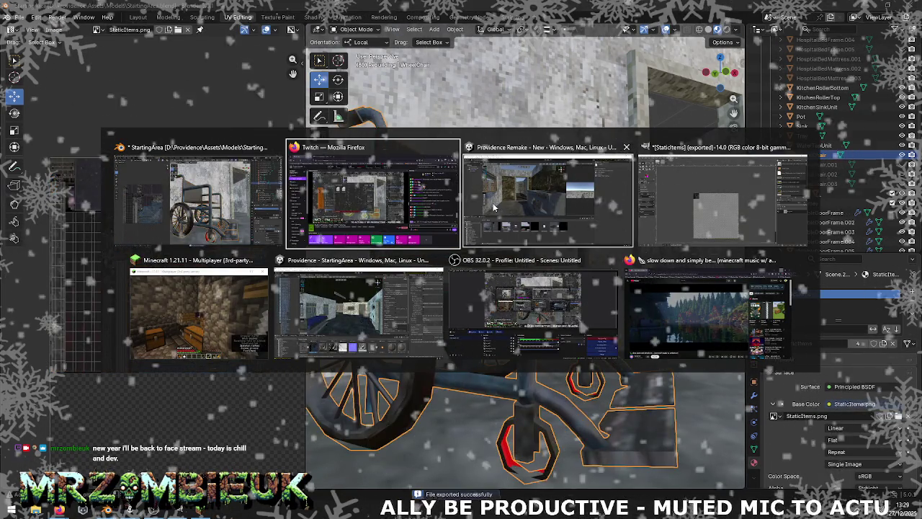
Reimport the StartingArea assets in Unity and orbit to inspect the textured wheelchair
{"action": "left_click", "coordinate": [495, 208]}
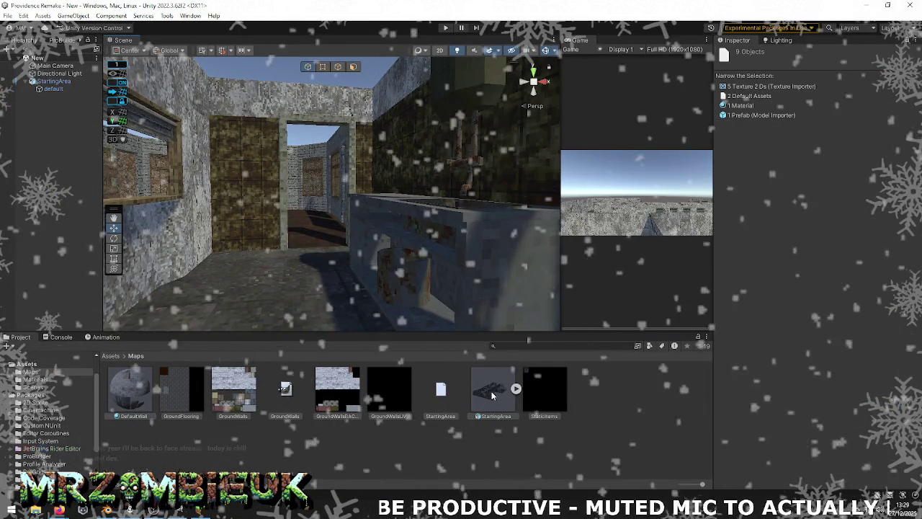
{"action": "right_click", "coordinate": [494, 395]}
{"action": "left_click", "coordinate": [519, 294]}
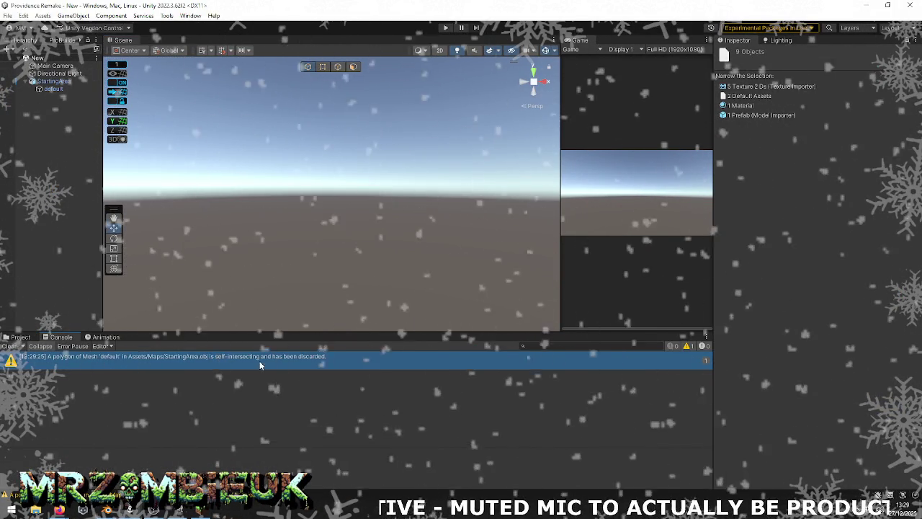
{"action": "mouse_move", "coordinate": [390, 253]}
{"action": "right_mouse_down"}
{"action": "mouse_move", "coordinate": [168, 262]}
{"action": "mouse_move", "coordinate": [121, 253]}
{"action": "mouse_move", "coordinate": [904, 245]}
{"action": "mouse_move", "coordinate": [849, 245]}
{"action": "mouse_move", "coordinate": [628, 288]}
{"action": "mouse_move", "coordinate": [561, 290]}
{"action": "mouse_move", "coordinate": [380, 240]}
{"action": "mouse_move", "coordinate": [359, 245]}
{"action": "mouse_move", "coordinate": [406, 264]}
{"action": "mouse_move", "coordinate": [348, 278]}
{"action": "right_mouse_up"}
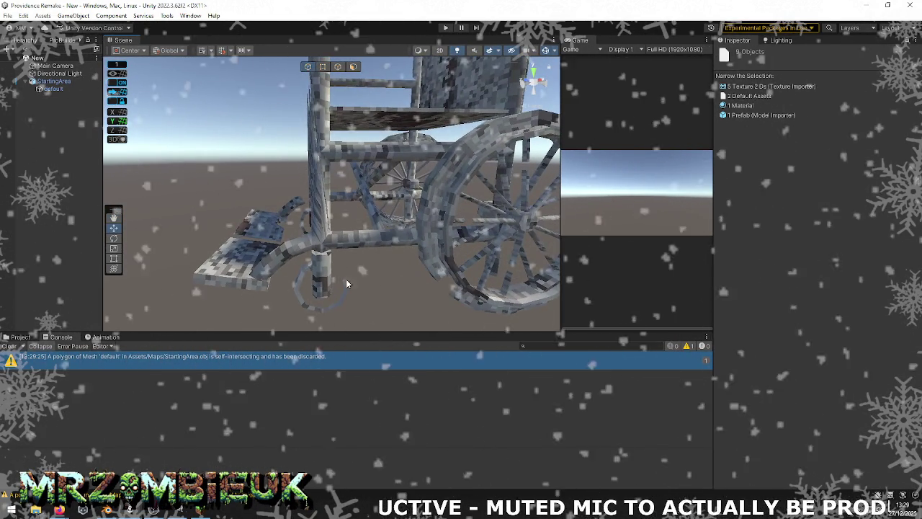
{"action": "key", "text": "alt+Tab"}
{"action": "middle_click_drag", "start_coordinate": [490, 363], "coordinate": [557, 365]}
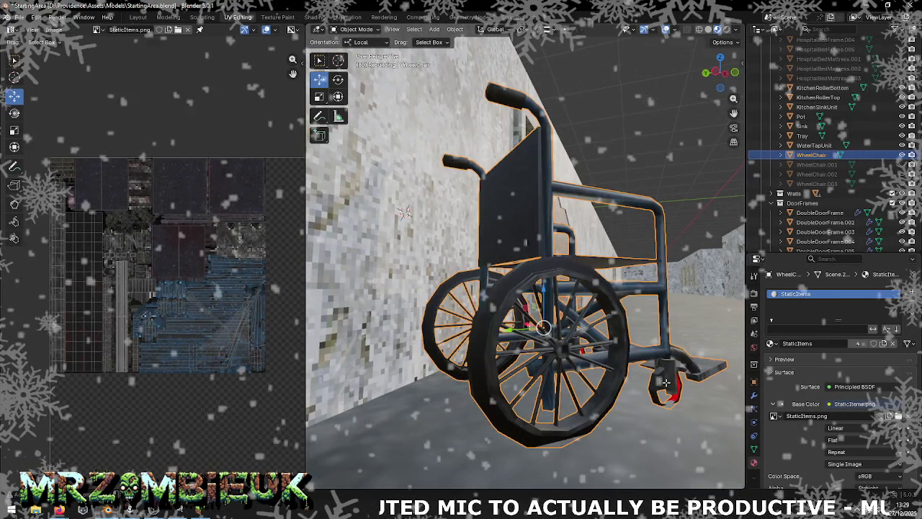
Enter Edit Mode on the WheelChair mesh and select the caster wheel's linked geometry with L
{"action": "key", "text": "Tab"}
{"action": "key", "text": "alt+a"}
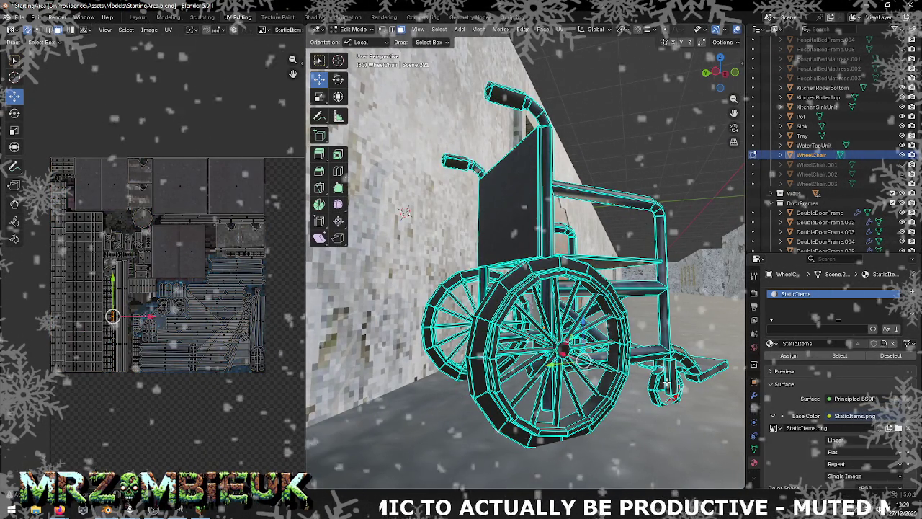
{"action": "key", "text": "l"}
{"action": "left_click", "coordinate": [673, 380]}
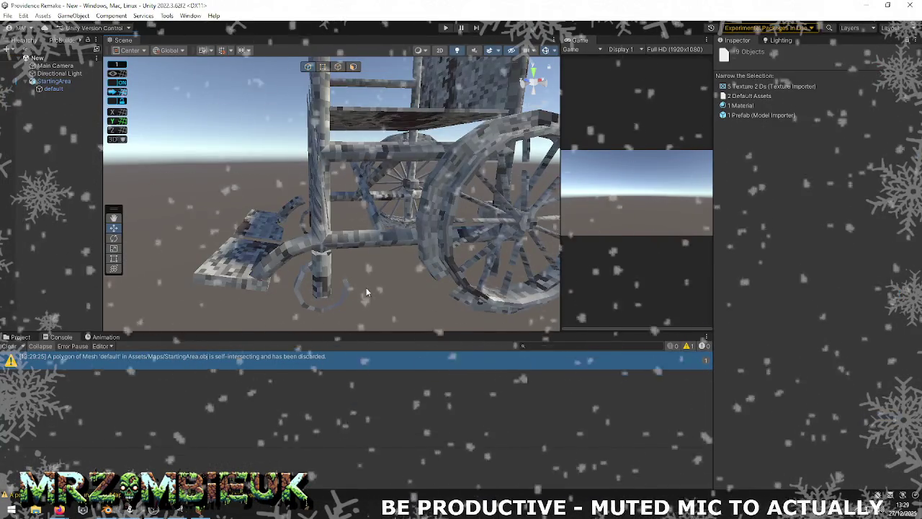
Orbit around the wheelchair in Unity's Scene view and select StartingArea
{"action": "mouse_move", "coordinate": [369, 285]}
{"action": "left_mouse_down", "text": "alt"}
{"action": "mouse_move", "coordinate": [378, 286]}
{"action": "mouse_move", "coordinate": [51, 335]}
{"action": "mouse_move", "coordinate": [149, 324]}
{"action": "left_mouse_up", "text": "alt"}
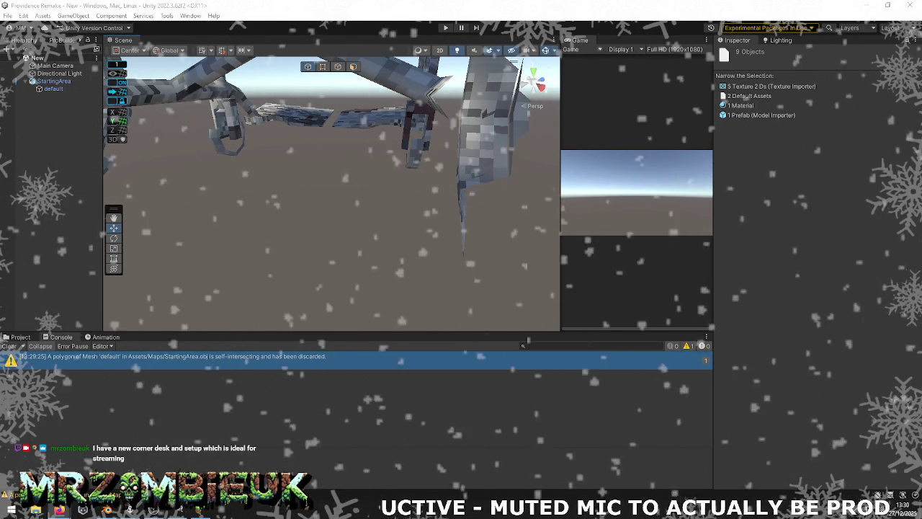
{"action": "left_click", "coordinate": [220, 149]}
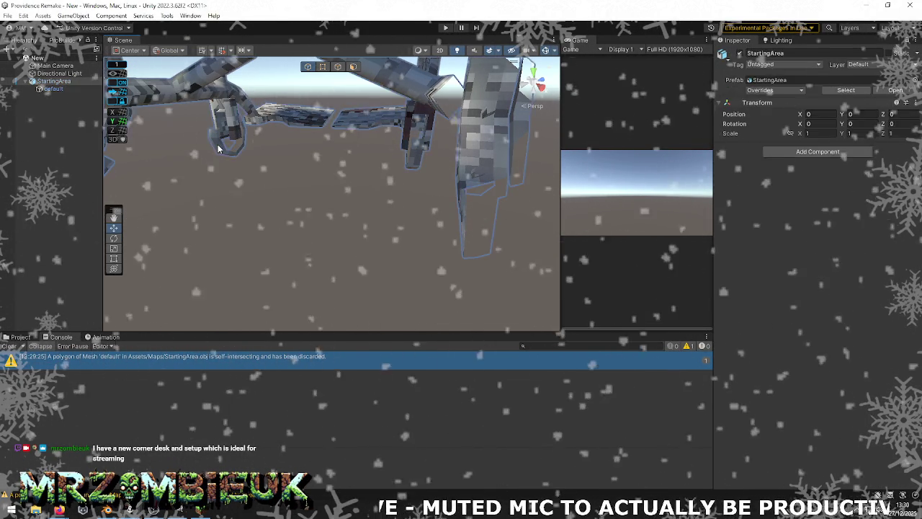
{"action": "key", "text": "alt+Tab"}
{"action": "key", "text": "alt+Tab"}
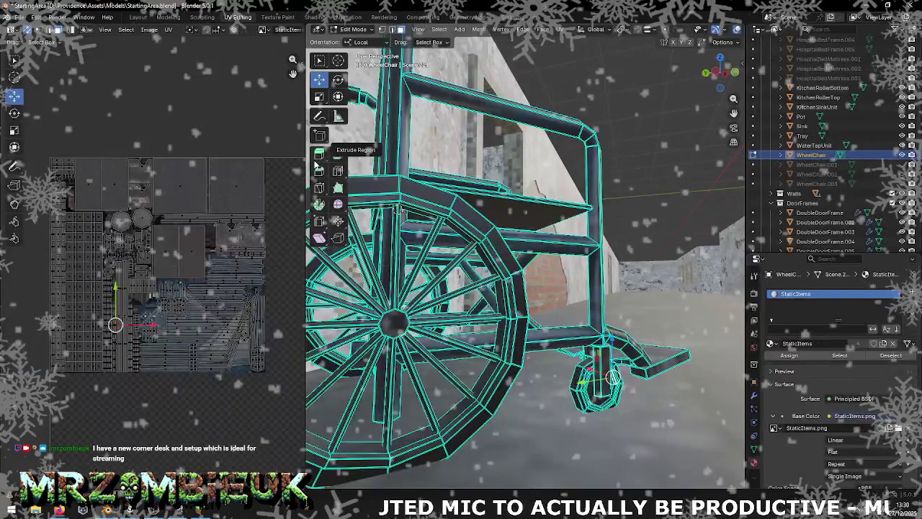
Select the first caster wheel's faces under the wheelchair frame and delete them
{"action": "left_click", "coordinate": [575, 378]}
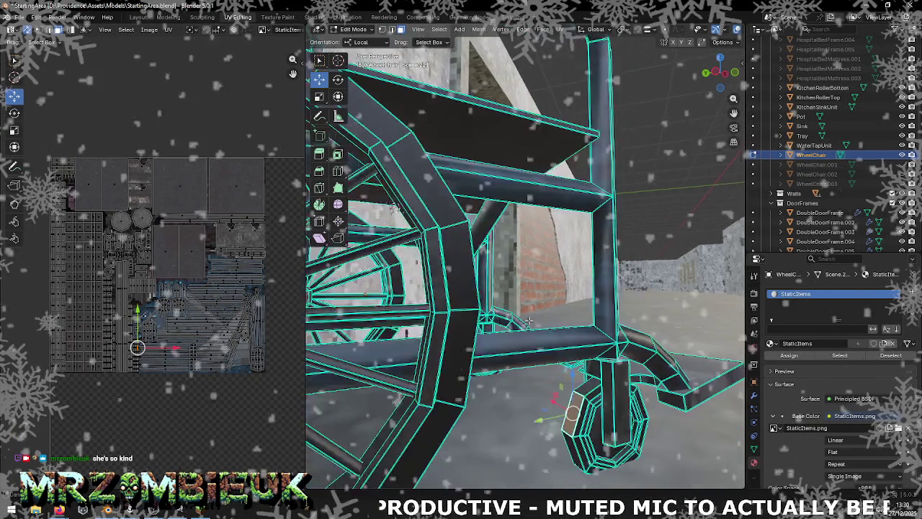
{"action": "middle_click_drag", "start_coordinate": [529, 320], "coordinate": [503, 353]}
{"action": "left_click", "coordinate": [500, 360]}
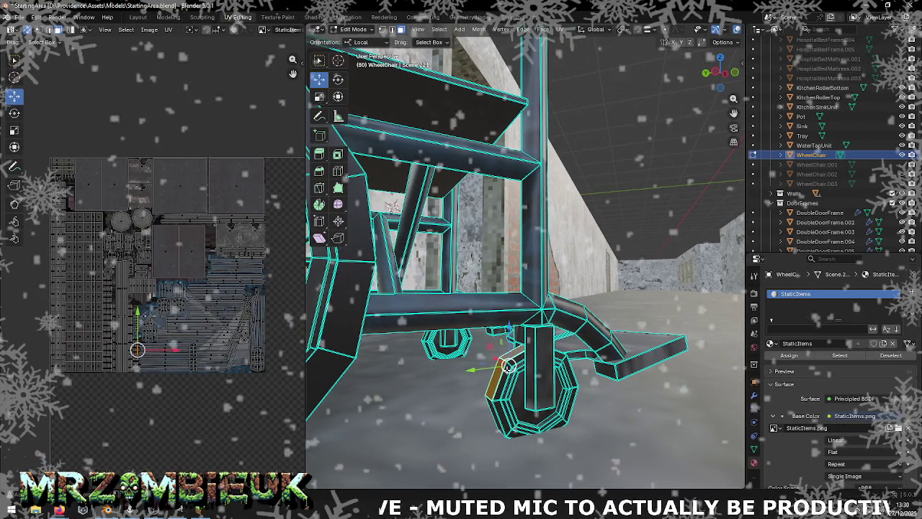
{"action": "left_click", "coordinate": [472, 486]}
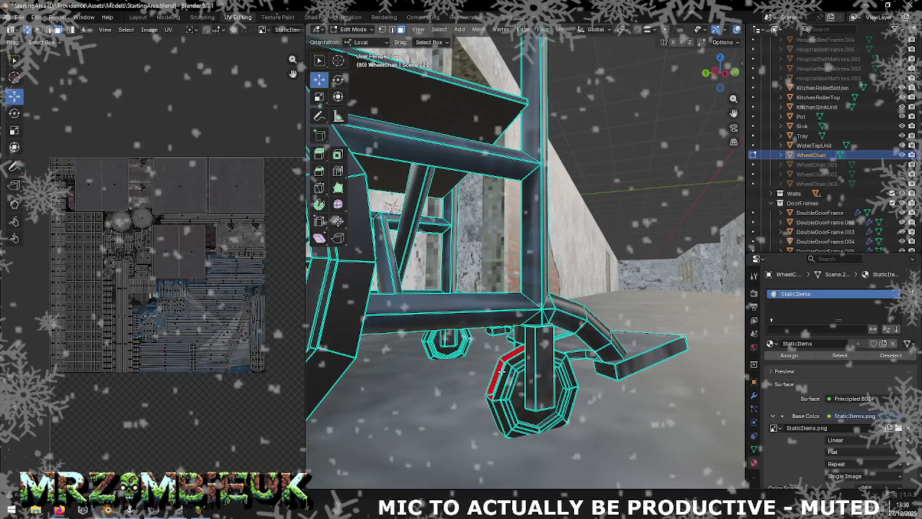
{"action": "key", "text": "l"}
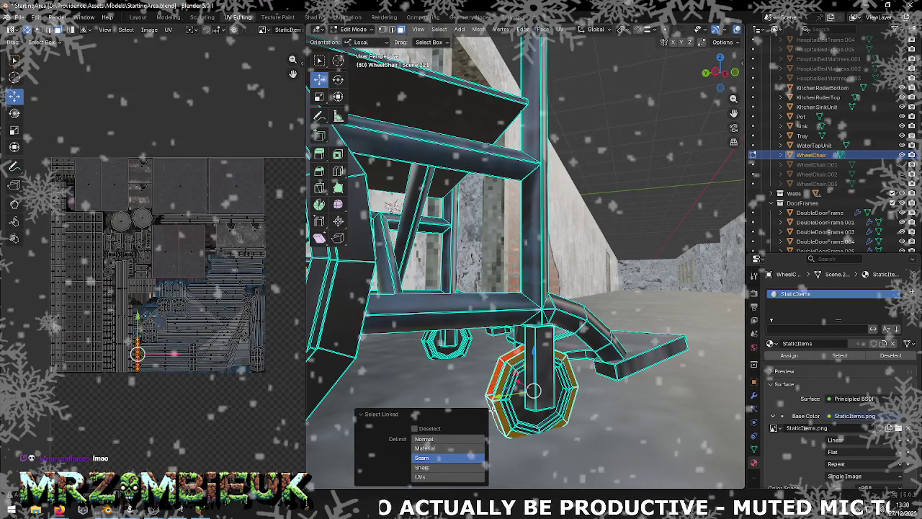
{"action": "right_click", "coordinate": [456, 410]}
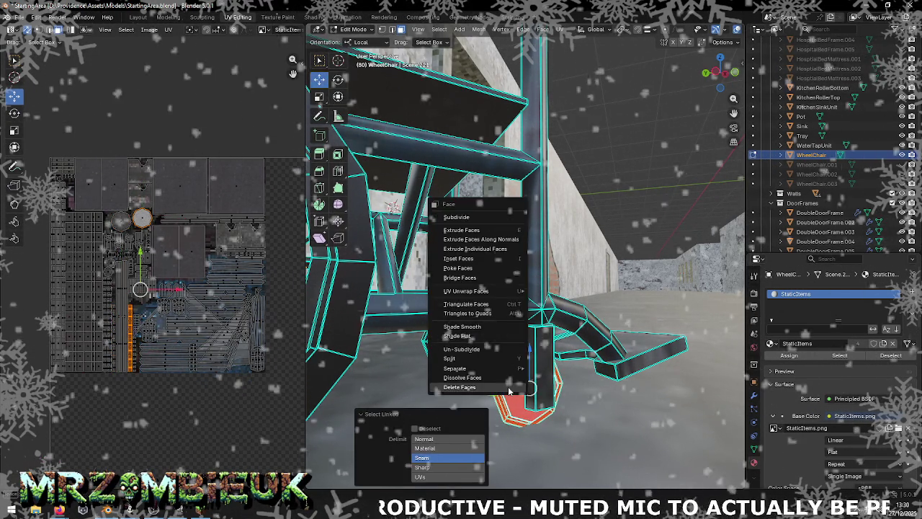
Select the remaining caster wheels with L and delete their faces
{"action": "key", "text": "l"}
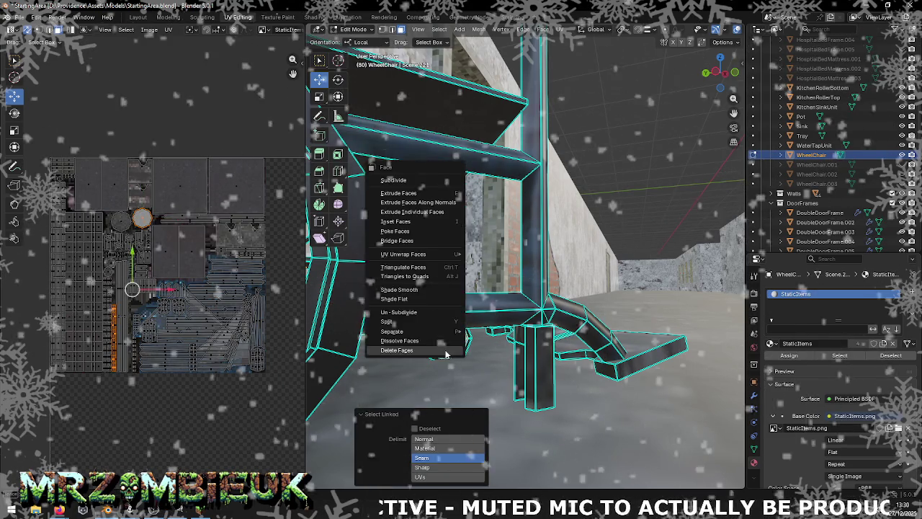
{"action": "key", "text": "l"}
{"action": "right_click", "coordinate": [431, 351]}
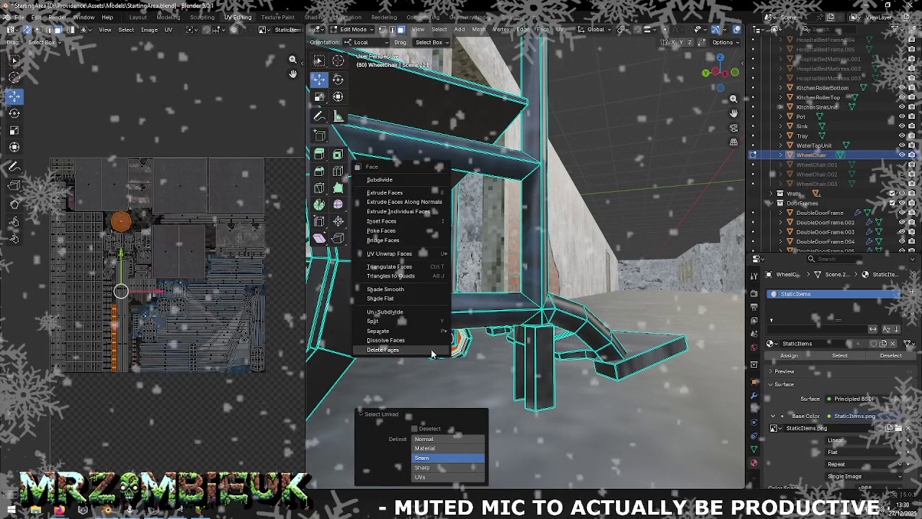
{"action": "key", "text": "Escape"}
{"action": "key", "text": "l"}
{"action": "right_click", "coordinate": [431, 351]}
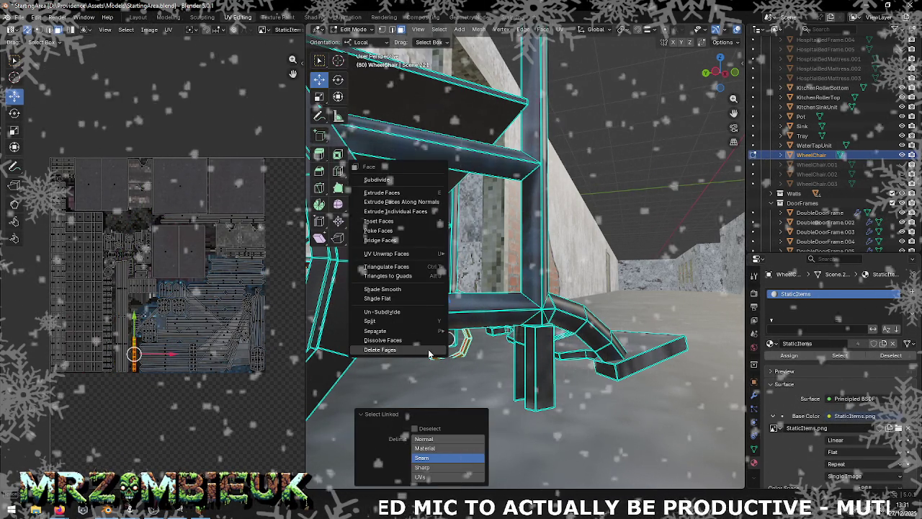
{"action": "left_click", "coordinate": [429, 350]}
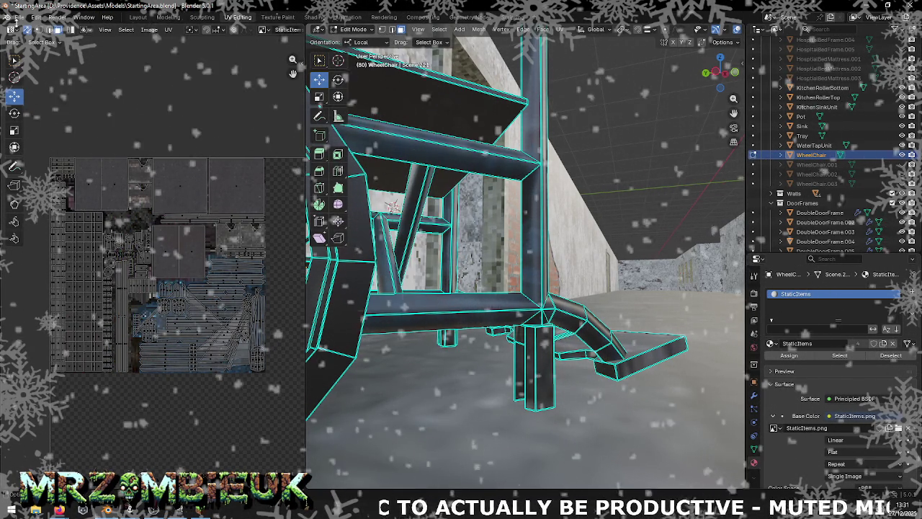
Save StartingArea.blend
{"action": "left_click", "coordinate": [20, 17]}
{"action": "left_click", "coordinate": [40, 81]}
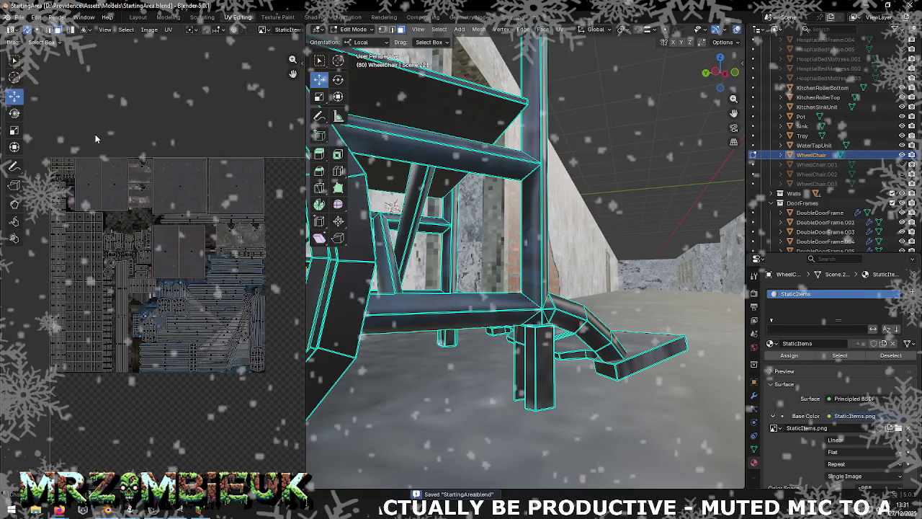
{"action": "left_click", "coordinate": [19, 16]}
{"action": "mouse_move", "coordinate": [36, 163]}
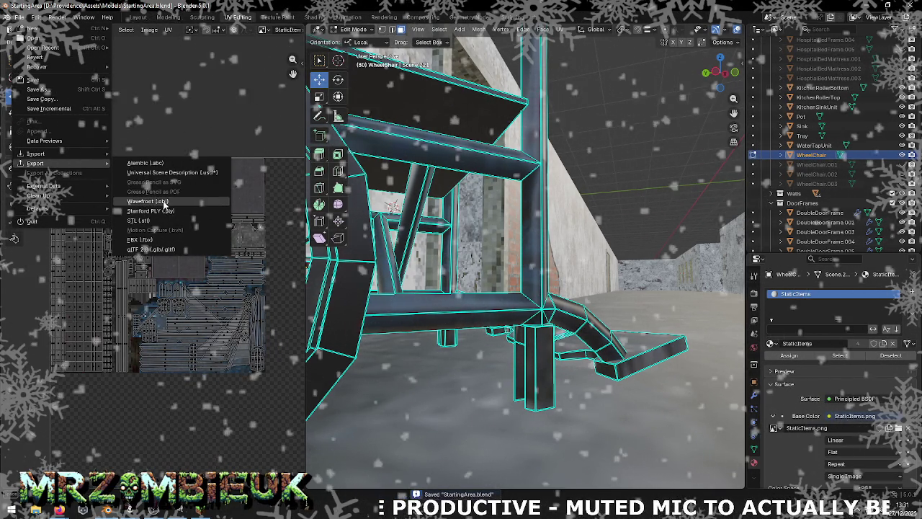
Export the scene as Wavefront OBJ over StartingArea.obj and return to Object Mode
{"action": "left_click", "coordinate": [147, 201]}
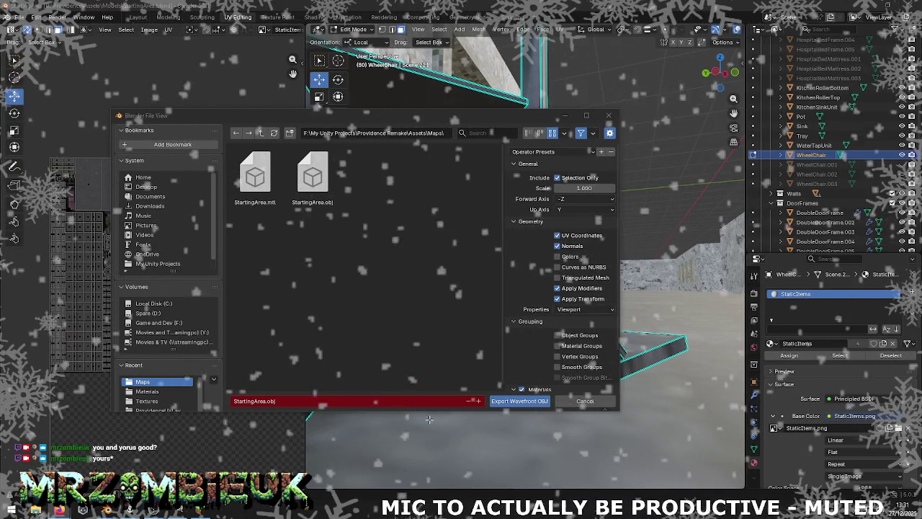
{"action": "left_click", "coordinate": [501, 401]}
{"action": "key", "text": "Tab"}
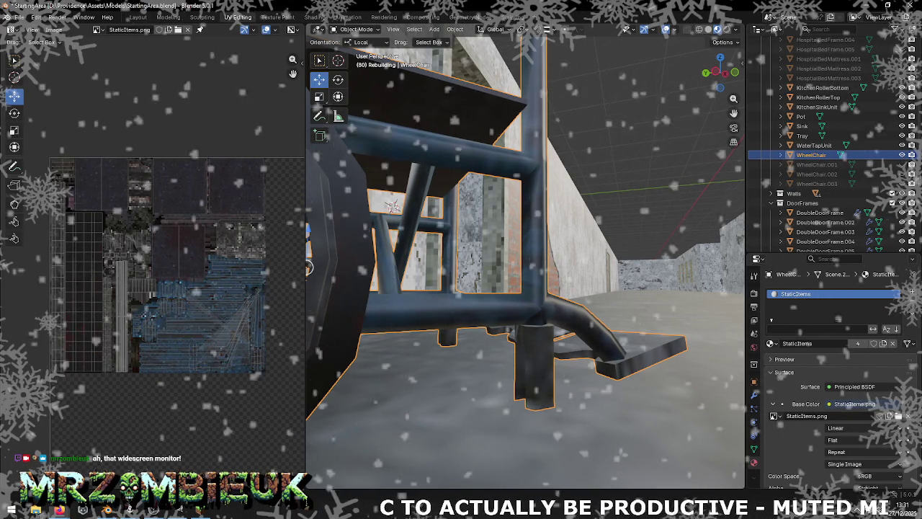
Clear Unity's console and reimport all assets in the Maps folder
{"action": "key", "text": "alt+Tab"}
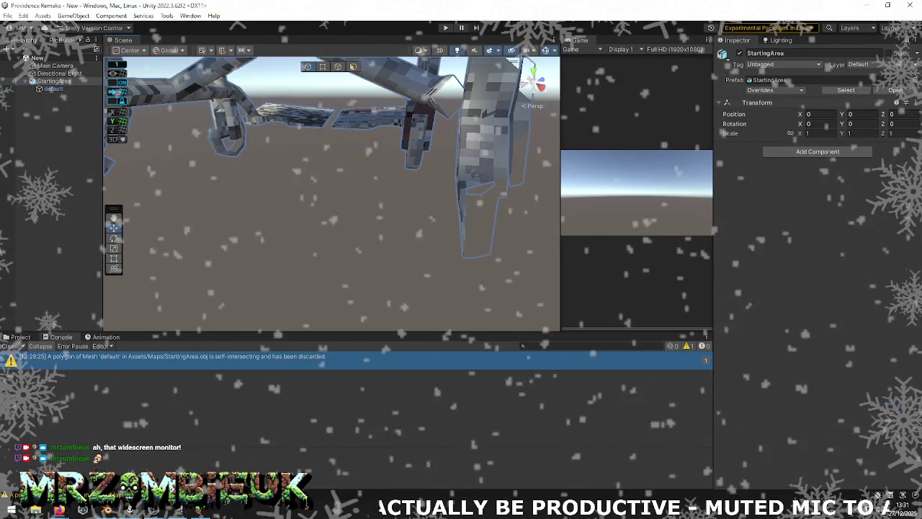
{"action": "left_click", "coordinate": [9, 345]}
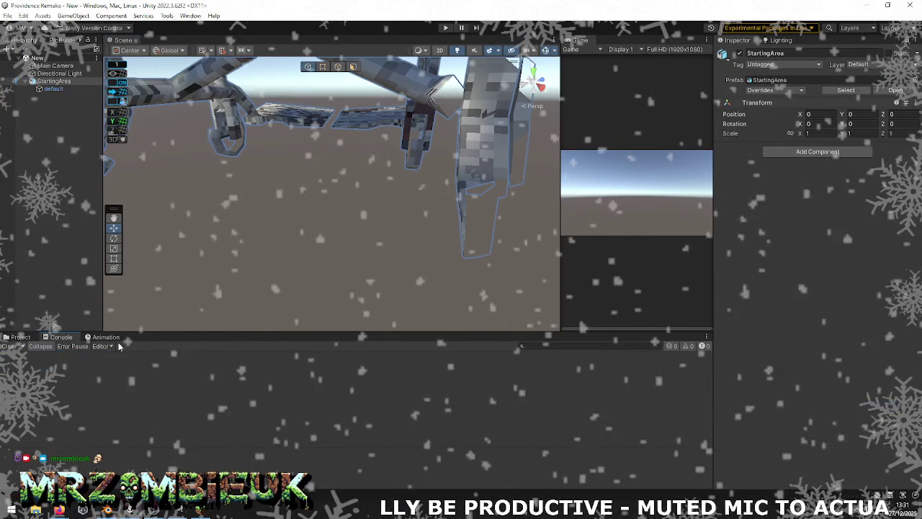
{"action": "left_click", "coordinate": [17, 338]}
{"action": "key", "text": "ctrl+a"}
{"action": "right_click", "coordinate": [505, 395]}
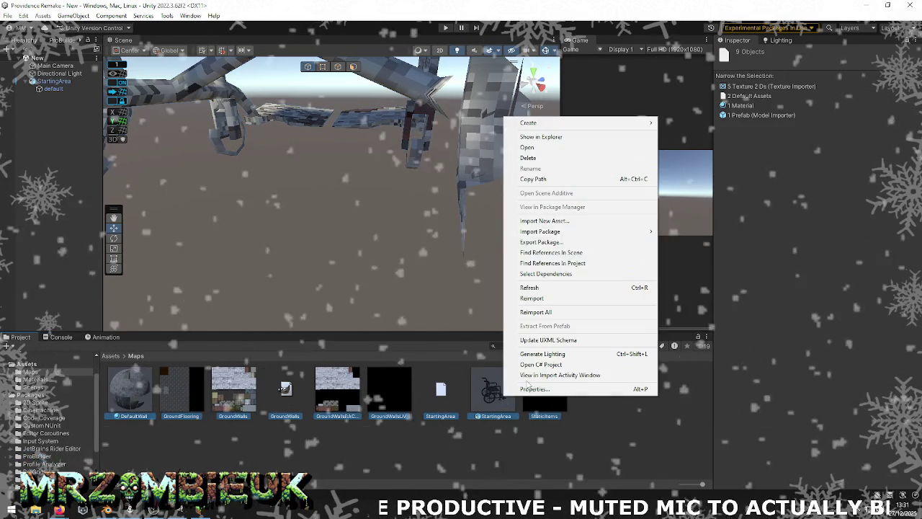
{"action": "left_click", "coordinate": [554, 298]}
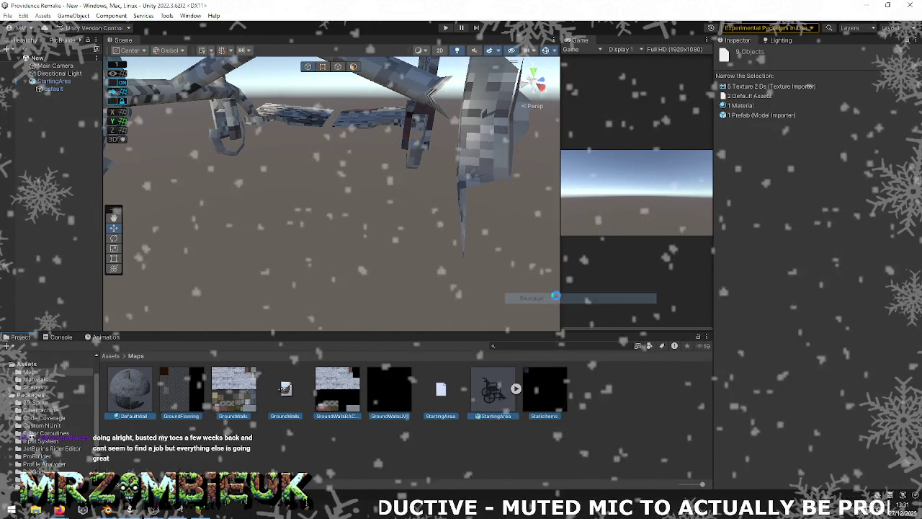
Read the self-intersecting polygon warning and orbit around the wheelchair's wheels
{"action": "left_click", "coordinate": [61, 337]}
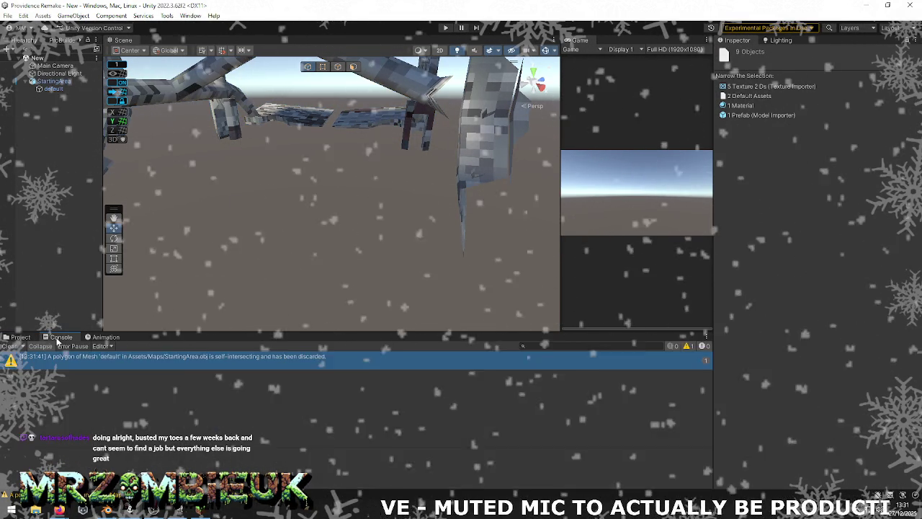
{"action": "middle_click_drag", "start_coordinate": [366, 255], "coordinate": [404, 224]}
{"action": "mouse_move", "coordinate": [403, 224]}
{"action": "right_mouse_down"}
{"action": "mouse_move", "coordinate": [655, 214]}
{"action": "mouse_move", "coordinate": [915, 186]}
{"action": "mouse_move", "coordinate": [754, 185]}
{"action": "mouse_move", "coordinate": [706, 220]}
{"action": "mouse_move", "coordinate": [321, 176]}
{"action": "mouse_move", "coordinate": [324, 163]}
{"action": "right_mouse_up"}
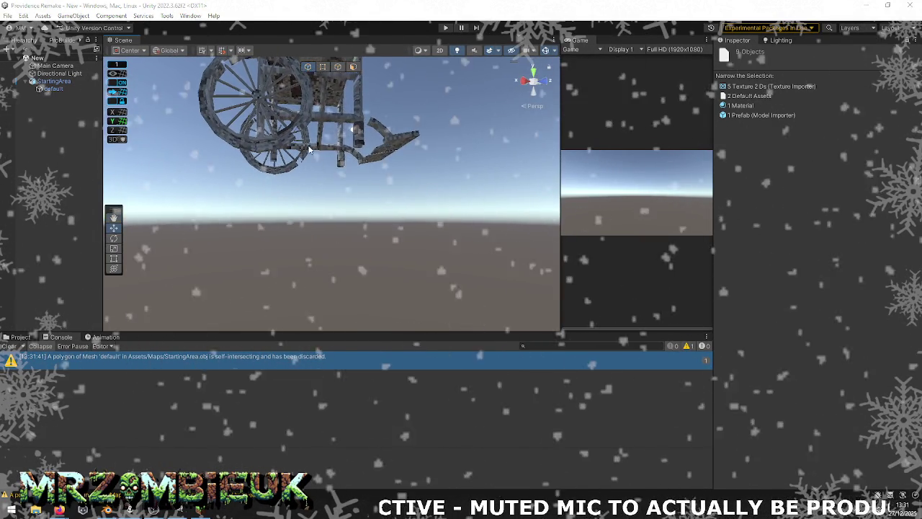
{"action": "key", "text": "alt+Tab"}
{"action": "middle_click_drag", "start_coordinate": [452, 281], "coordinate": [432, 274]}
{"action": "scroll", "coordinate": [433, 273], "scroll_direction": "up", "scroll_amount": 2}
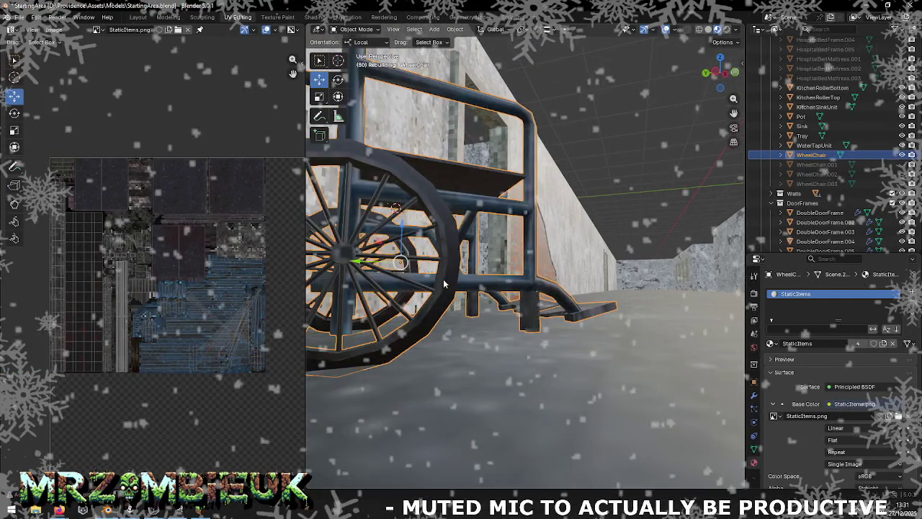
Enter Edit Mode on the WheelChair mesh in Blender
{"action": "key", "text": "alt+Tab"}
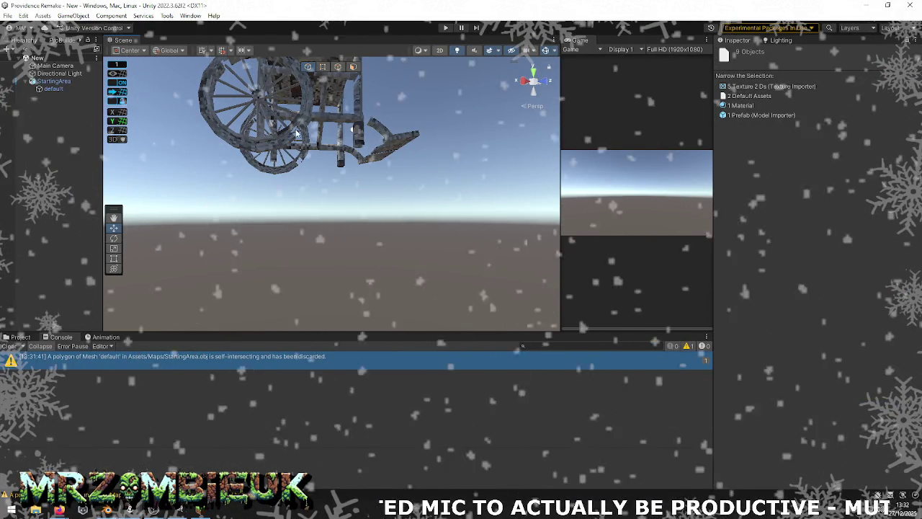
{"action": "key", "text": "alt+Tab"}
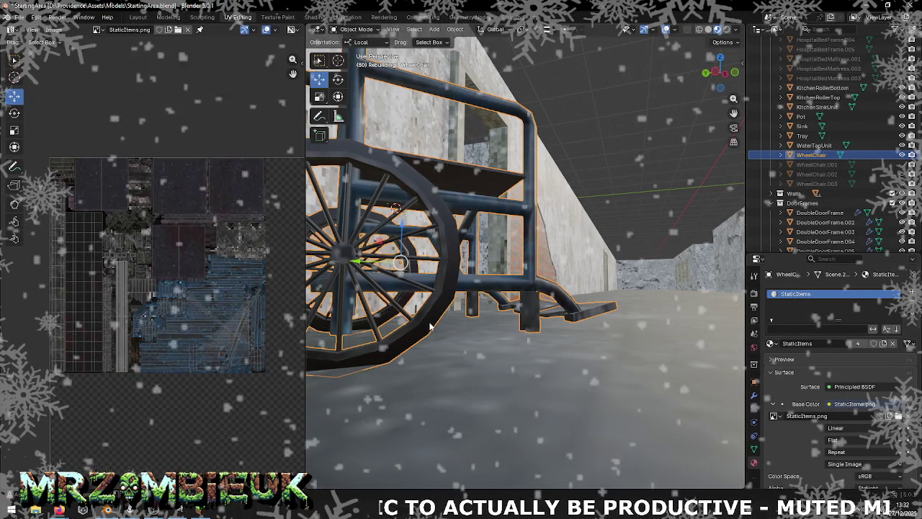
{"action": "key", "text": "Tab"}
{"action": "middle_click_drag", "start_coordinate": [429, 322], "coordinate": [432, 310]}
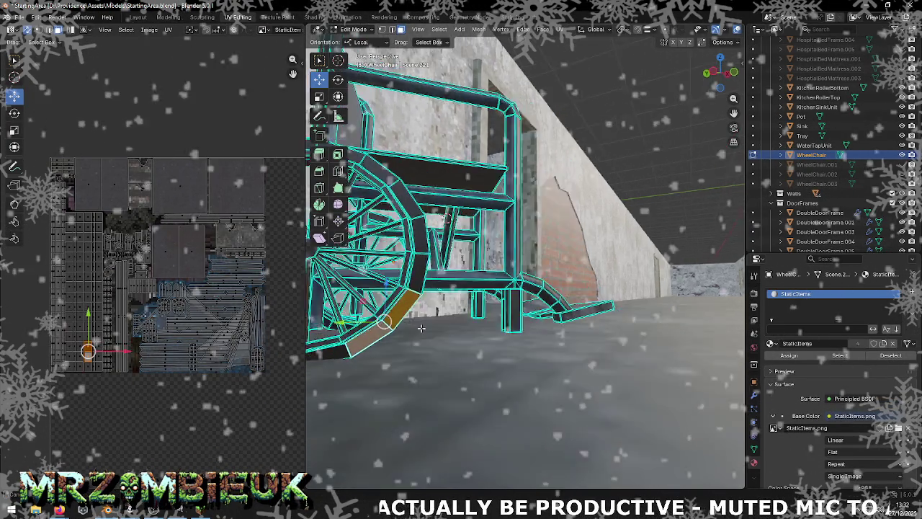
{"action": "scroll", "coordinate": [435, 301], "scroll_direction": "up", "scroll_amount": 4}
{"action": "scroll", "coordinate": [435, 302], "scroll_direction": "down", "scroll_amount": 3}
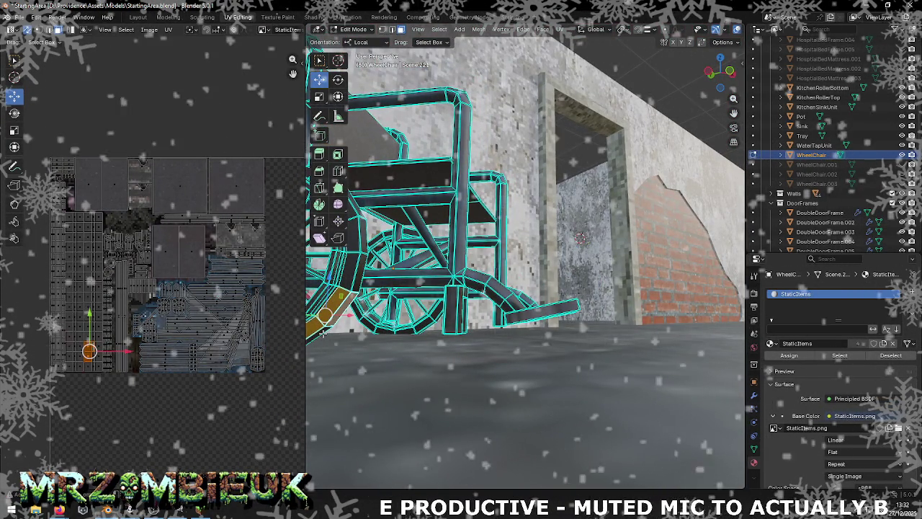
Select the lower-left wheel's faces and grow to the linked part with Ctrl+L
{"action": "right_click", "coordinate": [319, 338]}
{"action": "left_click", "coordinate": [334, 314]}
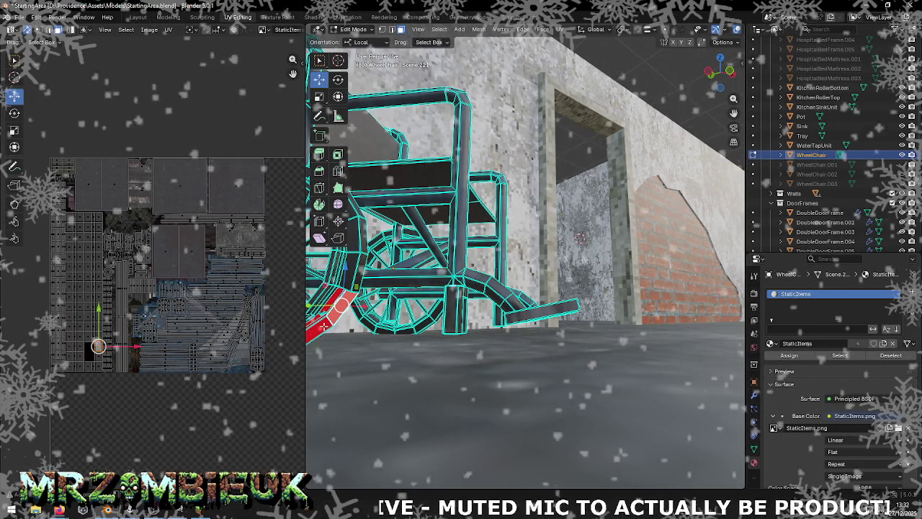
{"action": "left_click", "coordinate": [337, 308], "text": "shift"}
{"action": "key", "text": "ctrl+l"}
{"action": "right_click", "coordinate": [324, 329]}
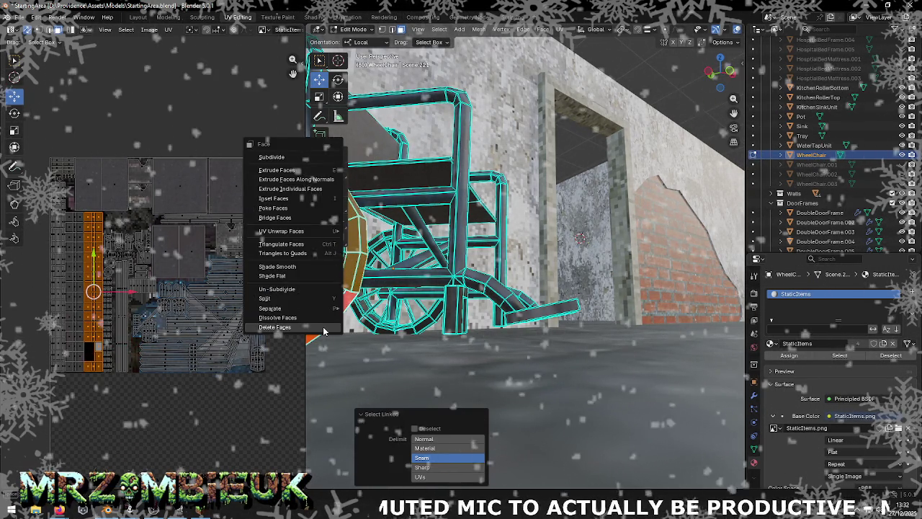
{"action": "left_click", "coordinate": [275, 327]}
Select the wheel's ring faces for the red tyre area and save StartingArea.blend
{"action": "mouse_move", "coordinate": [323, 331]}
{"action": "middle_mouse_down"}
{"action": "mouse_move", "coordinate": [408, 312]}
{"action": "mouse_move", "coordinate": [571, 331]}
{"action": "mouse_move", "coordinate": [386, 262]}
{"action": "middle_mouse_up"}
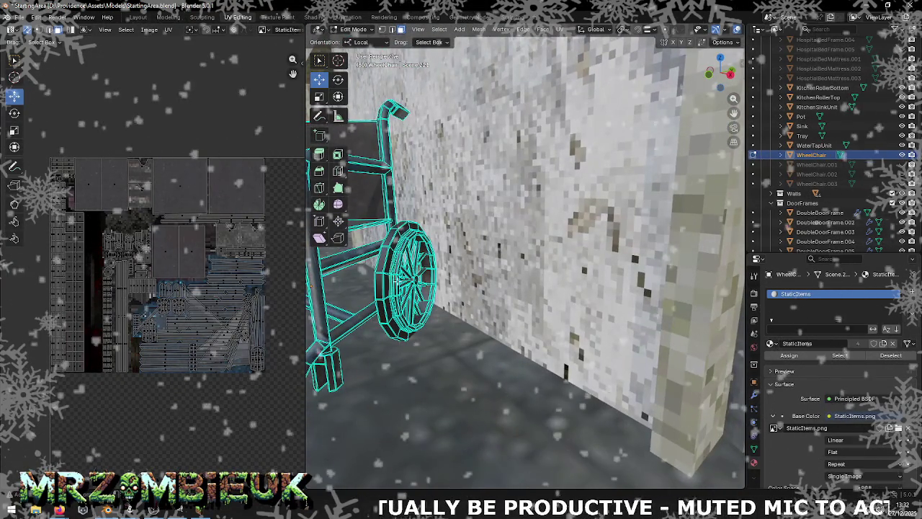
{"action": "left_click", "coordinate": [385, 260], "text": "alt"}
{"action": "right_click", "coordinate": [375, 260]}
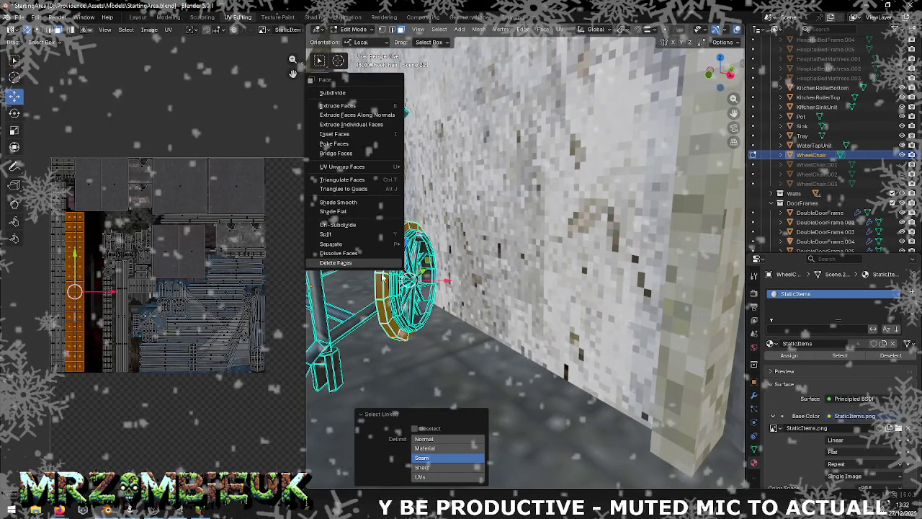
{"action": "left_click", "coordinate": [364, 255]}
{"action": "mouse_move", "coordinate": [379, 265]}
{"action": "middle_mouse_down"}
{"action": "mouse_move", "coordinate": [573, 286]}
{"action": "mouse_move", "coordinate": [467, 346]}
{"action": "middle_mouse_up"}
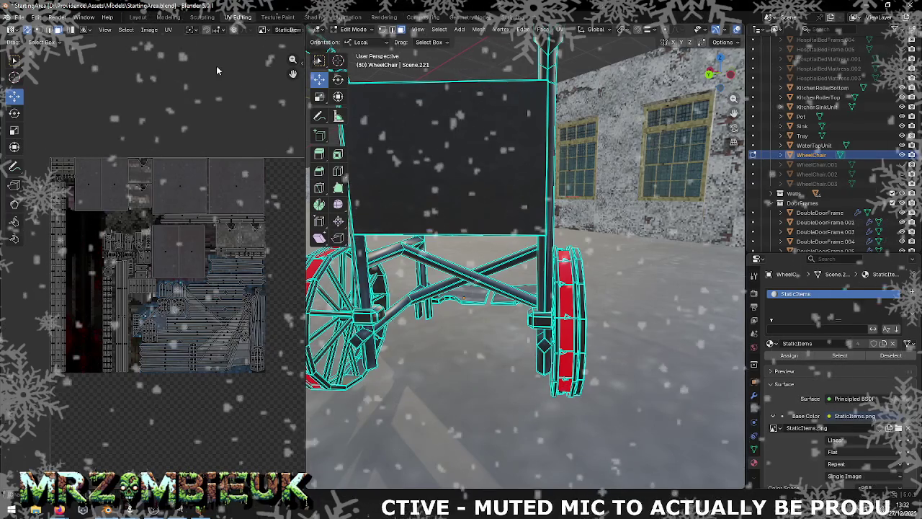
{"action": "key", "text": "ctrl+s"}
{"action": "left_click", "coordinate": [20, 17]}
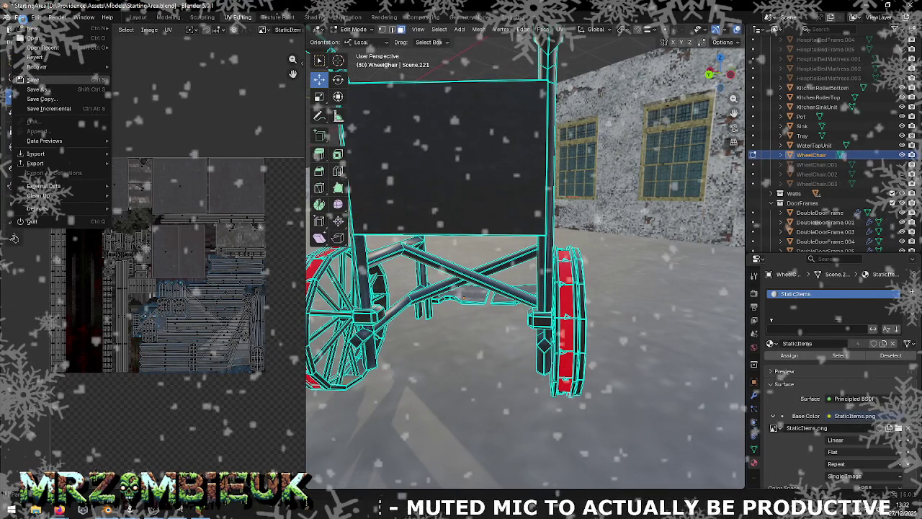
Export only the wheelchair as StartingArea.obj into Assets/Maps and view that folder in Unity
{"action": "mouse_move", "coordinate": [35, 163]}
{"action": "left_click", "coordinate": [151, 201]}
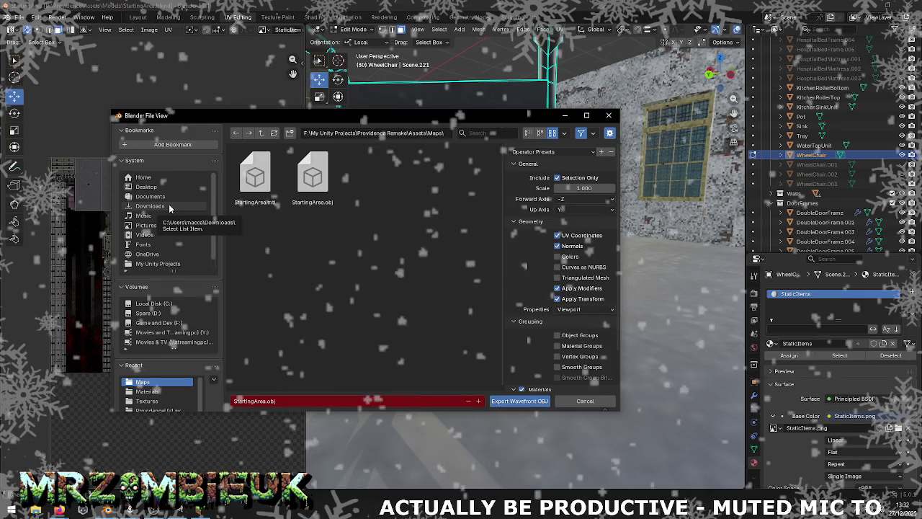
{"action": "left_click", "coordinate": [506, 399]}
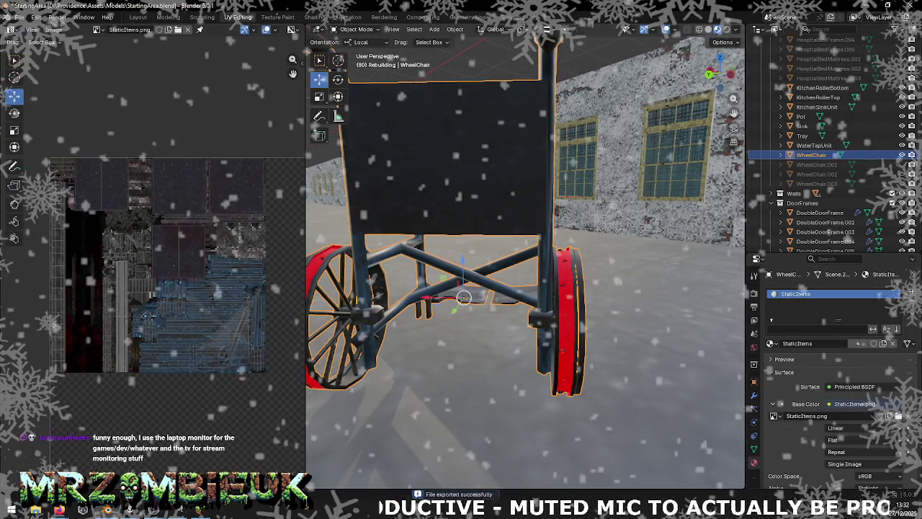
{"action": "key", "text": "alt+Tab"}
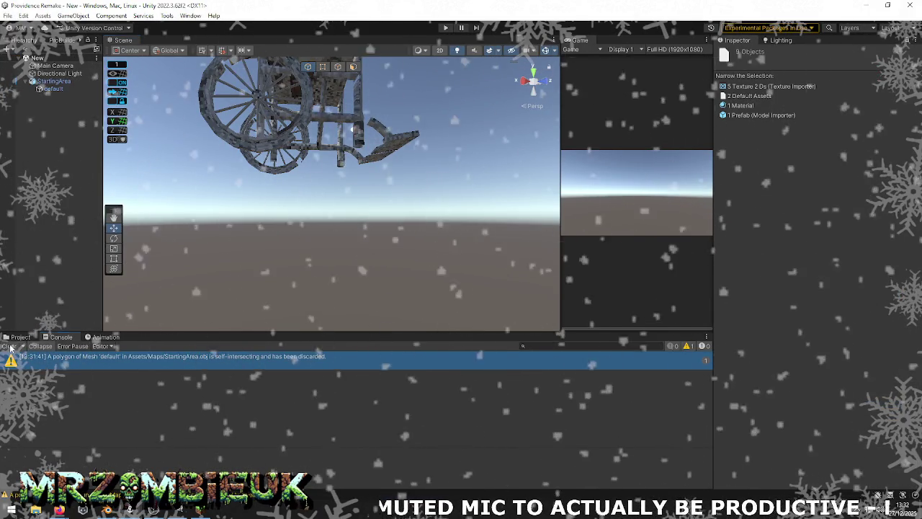
{"action": "left_click", "coordinate": [37, 338]}
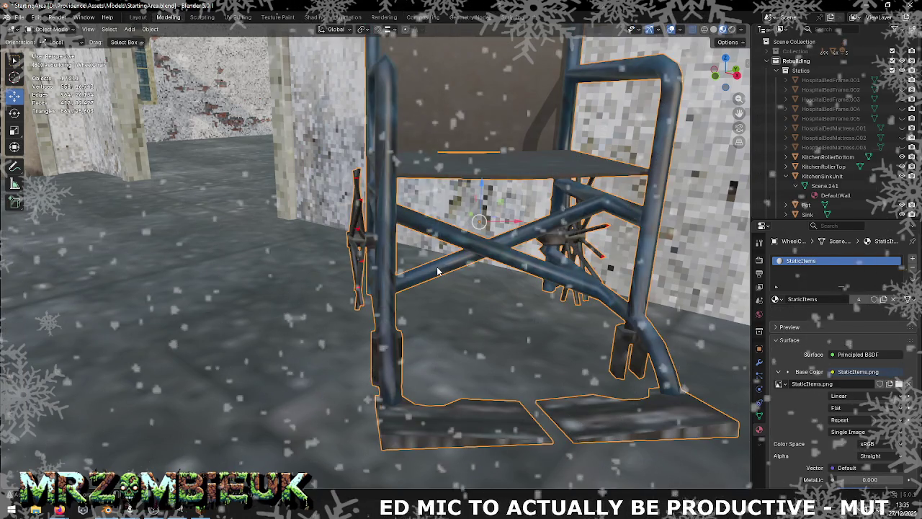
Unhide the hidden wheel geometry with Alt+H and view the whole wheelchair in Object Mode
{"action": "key", "text": "Tab"}
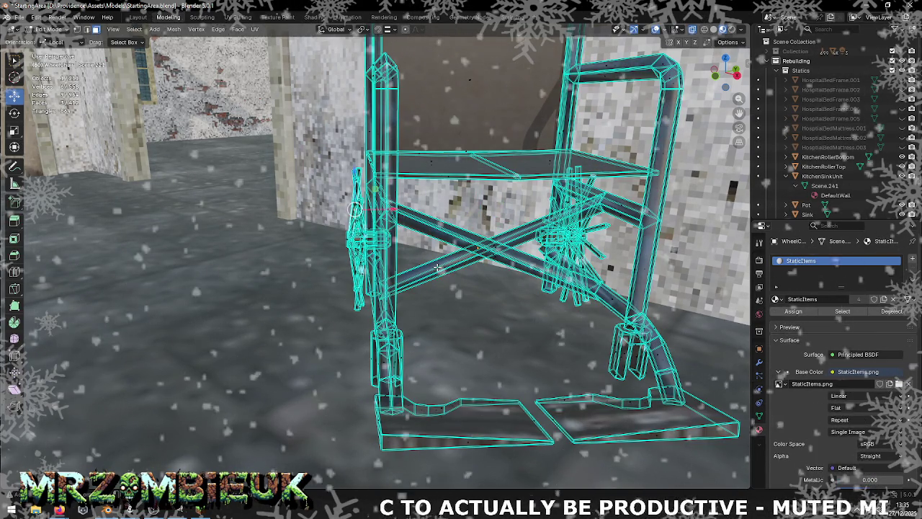
{"action": "key", "text": "Tab"}
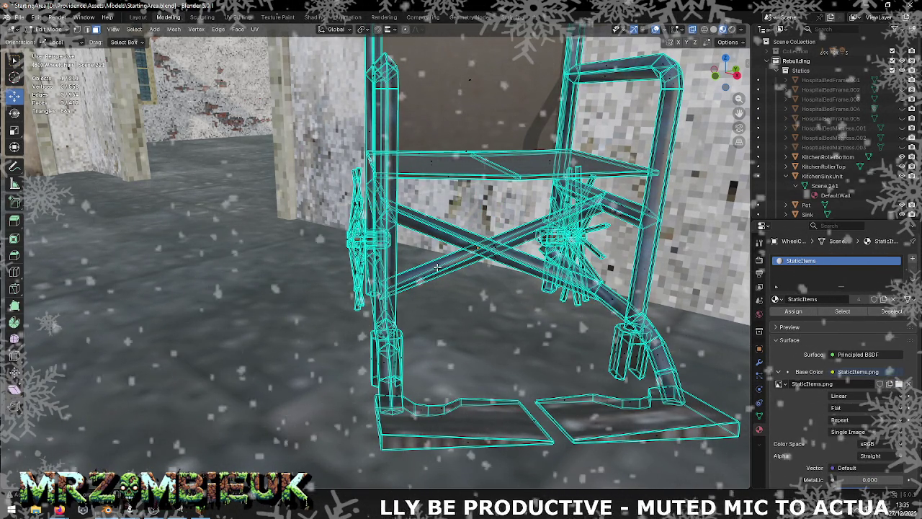
{"action": "key", "text": "alt+h"}
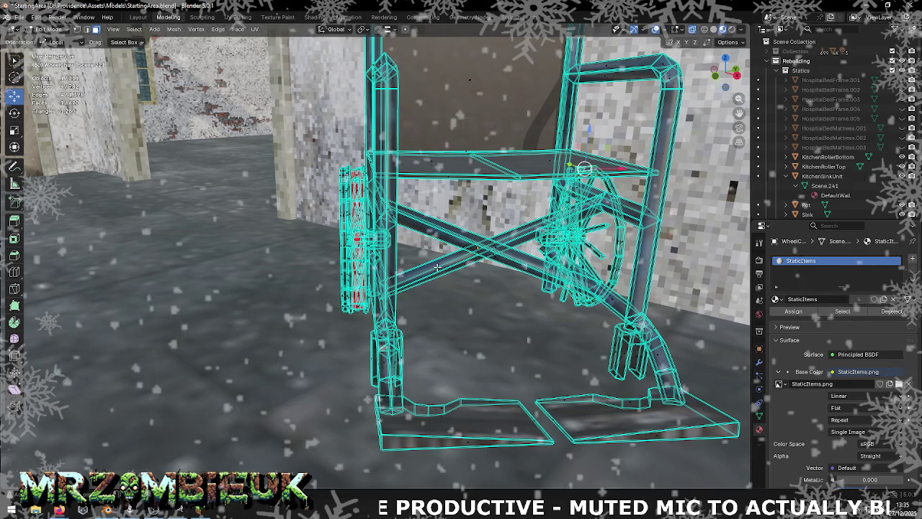
{"action": "key", "text": "Tab"}
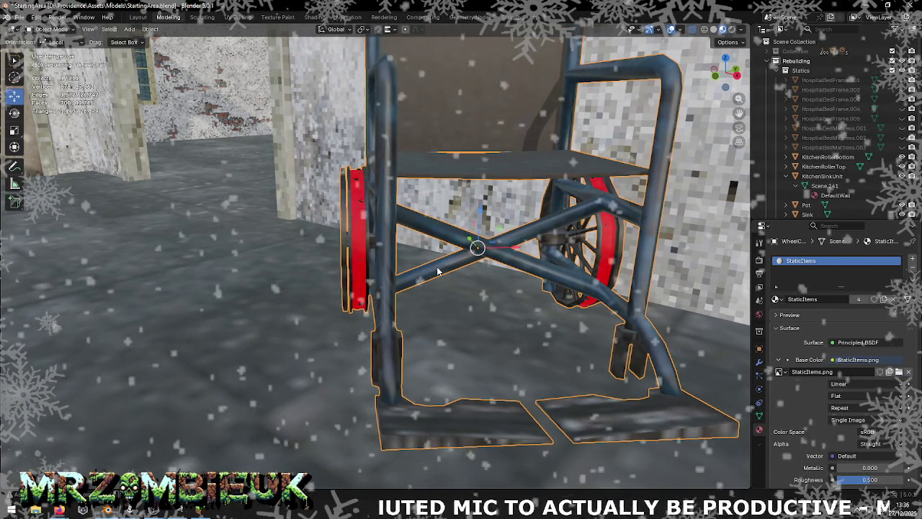
{"action": "scroll", "coordinate": [435, 267], "scroll_direction": "down", "scroll_amount": 3}
{"action": "middle_click_drag", "start_coordinate": [435, 267], "coordinate": [437, 237]}
{"action": "scroll", "coordinate": [437, 238], "scroll_direction": "down", "scroll_amount": 2}
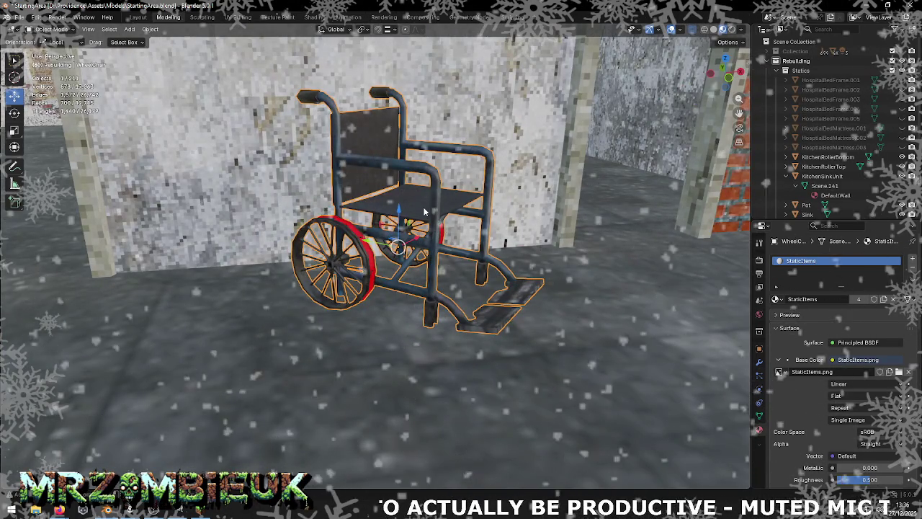
Convert all faces with Triangles to Quads, comparing UVs, seams and sharp edges
{"action": "key", "text": "Tab"}
{"action": "right_click", "coordinate": [424, 211]}
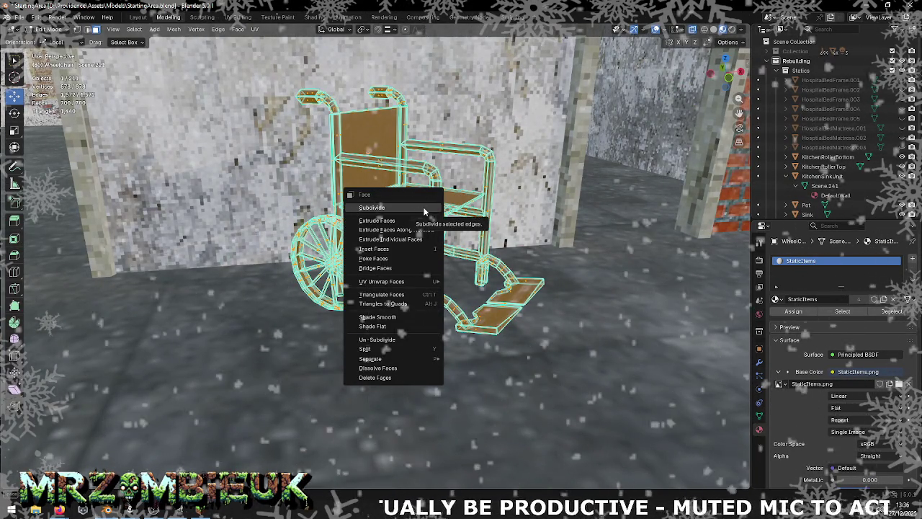
{"action": "left_click", "coordinate": [417, 303]}
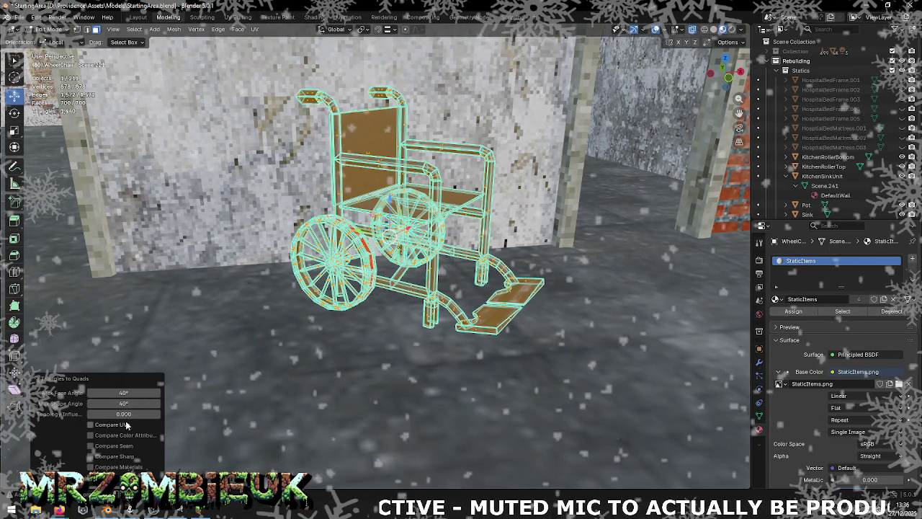
{"action": "left_click", "coordinate": [114, 425]}
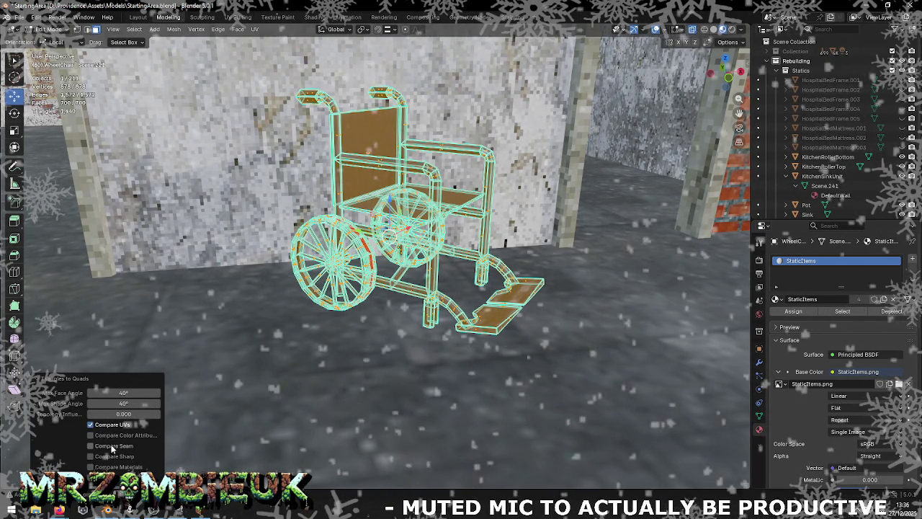
{"action": "left_click", "coordinate": [108, 455]}
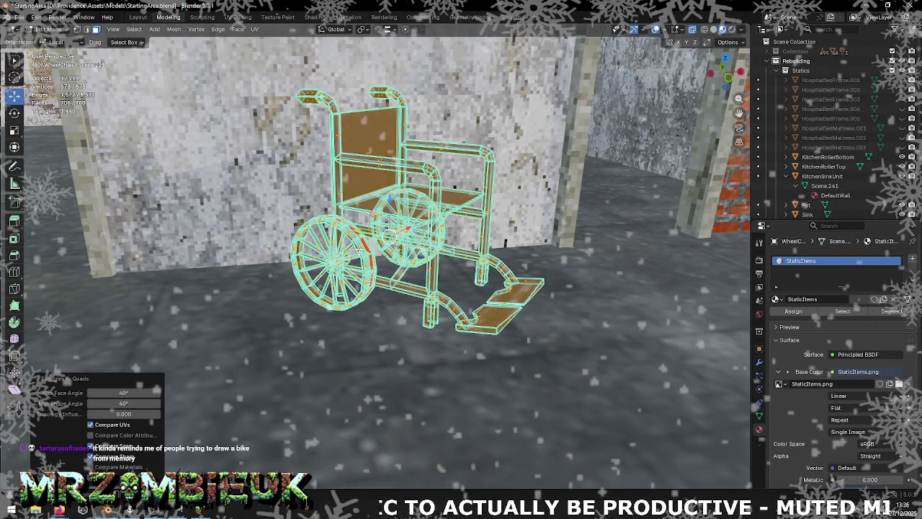
{"action": "key", "text": "ctrl+i"}
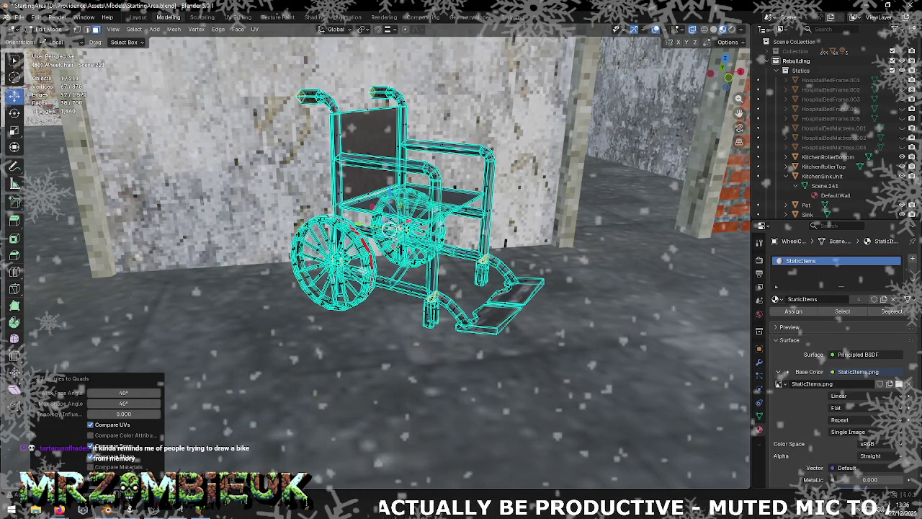
{"action": "key", "text": "ctrl+i"}
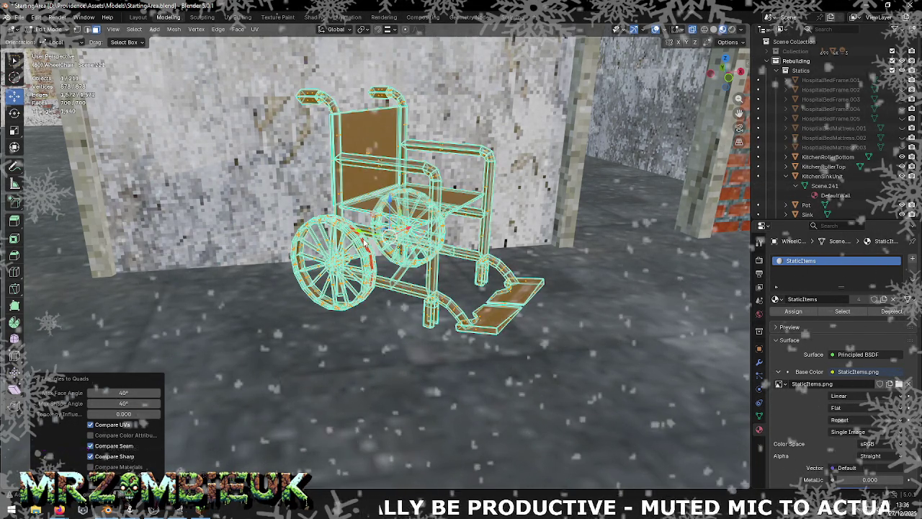
{"action": "left_click", "coordinate": [370, 210]}
{"action": "key", "text": "Tab"}
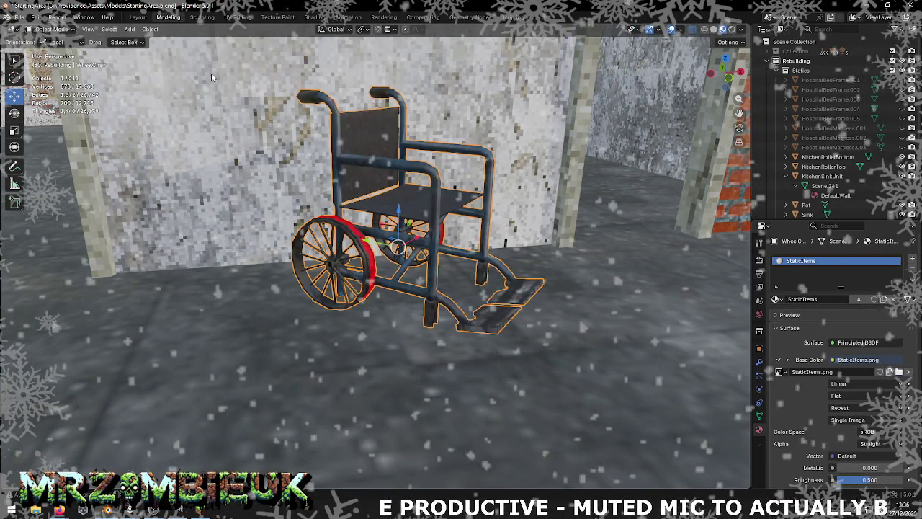
{"action": "left_click", "coordinate": [11, 17]}
{"action": "mouse_move", "coordinate": [35, 163]}
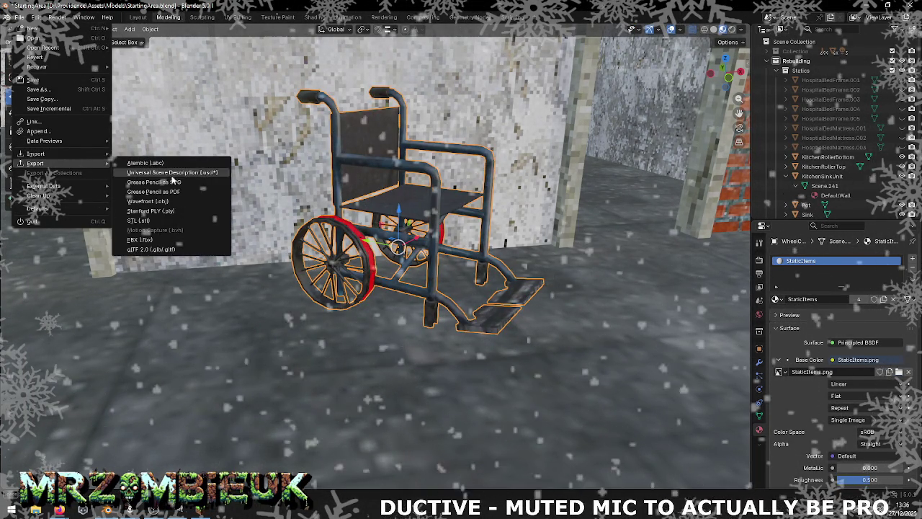
Re-export the wheelchair as Wavefront OBJ and clear the self-intersecting polygon warning in Unity
{"action": "left_click", "coordinate": [168, 201]}
{"action": "left_click", "coordinate": [533, 402]}
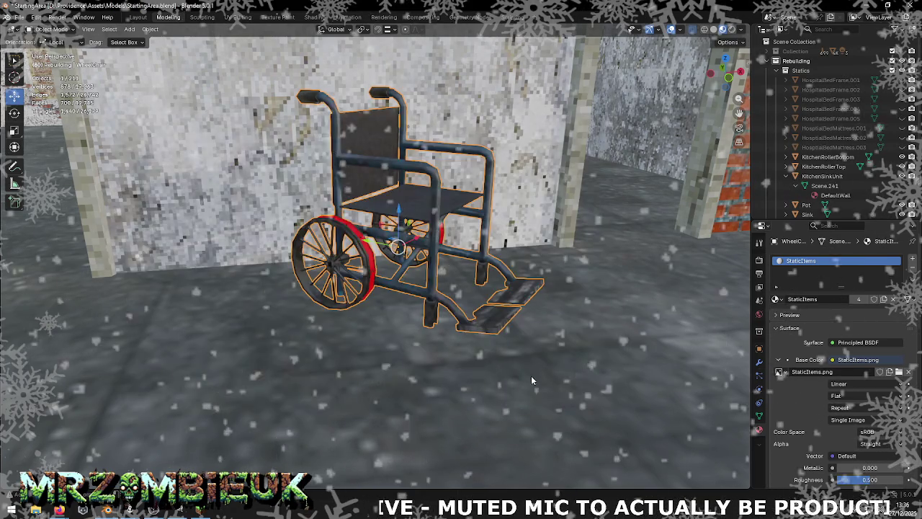
{"action": "left_click", "coordinate": [59, 337]}
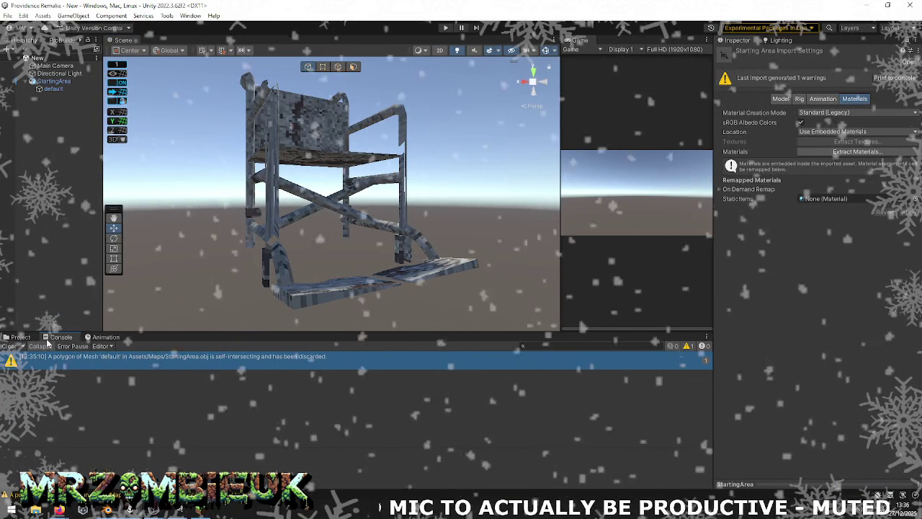
{"action": "left_click", "coordinate": [11, 346]}
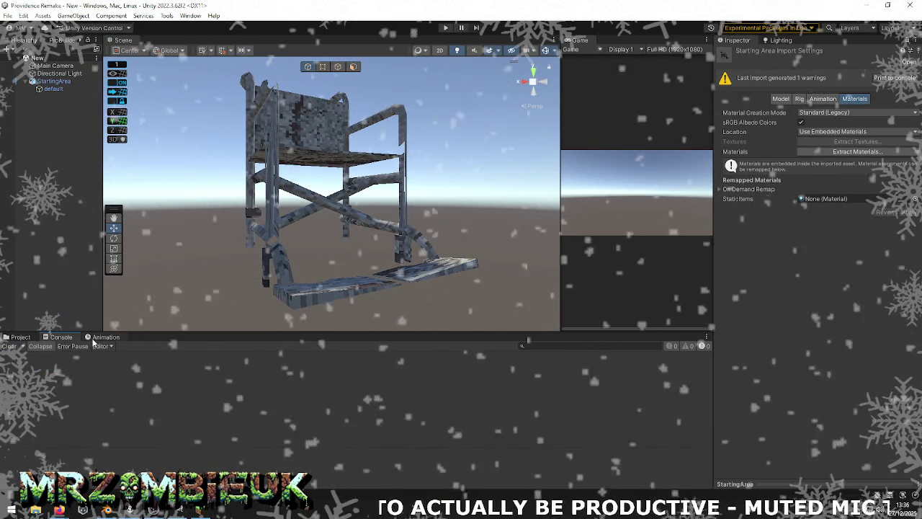
Reimport the StartingArea asset from Maps and return to Blender
{"action": "left_click", "coordinate": [20, 337]}
{"action": "right_click", "coordinate": [494, 389]}
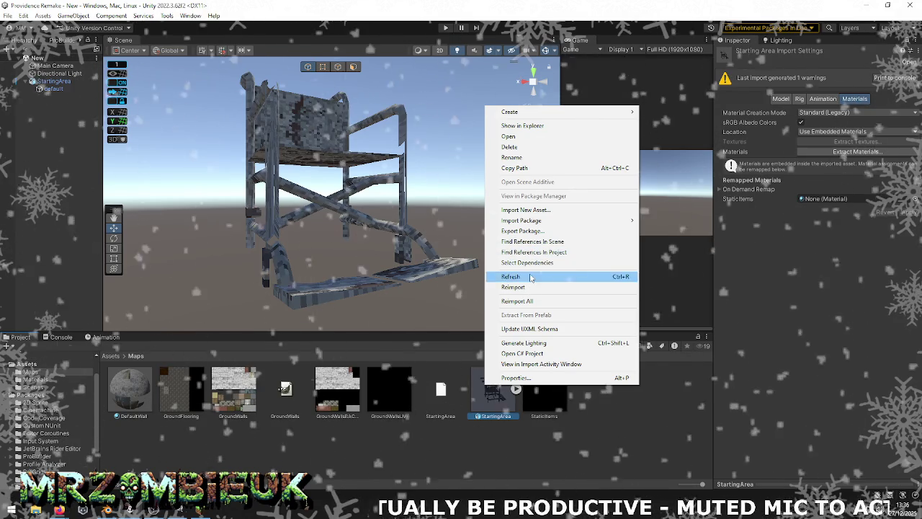
{"action": "left_click", "coordinate": [526, 286]}
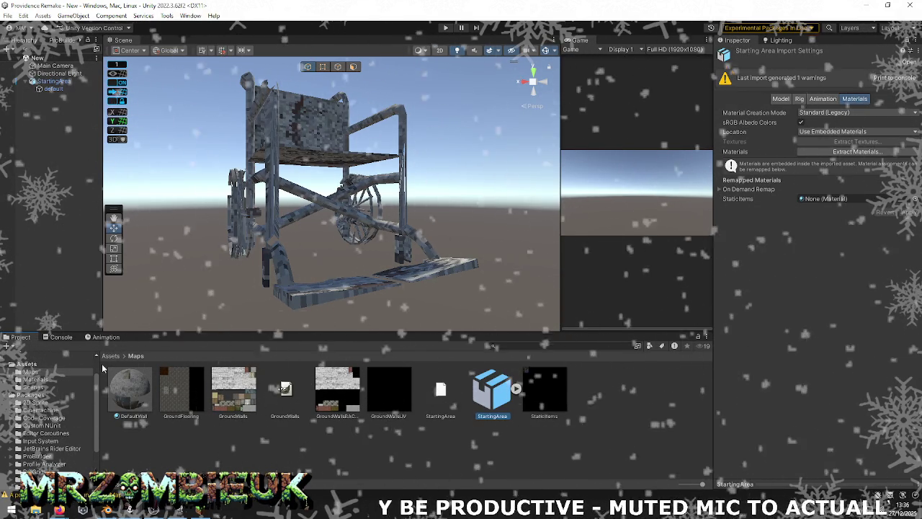
{"action": "key", "text": "alt+Tab"}
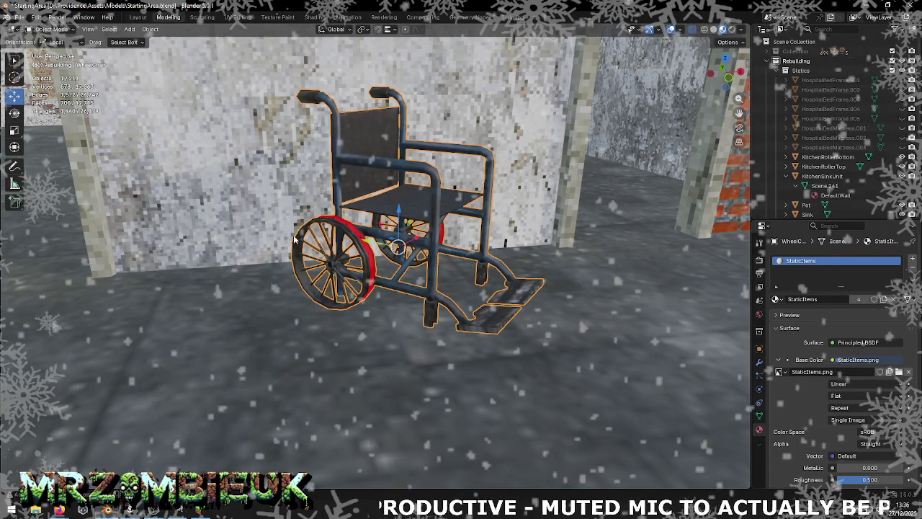
Hide the WheelChair object in the Outliner
{"action": "scroll", "coordinate": [402, 220], "scroll_direction": "up", "scroll_amount": 2}
{"action": "scroll", "coordinate": [401, 219], "scroll_direction": "up", "scroll_amount": 2}
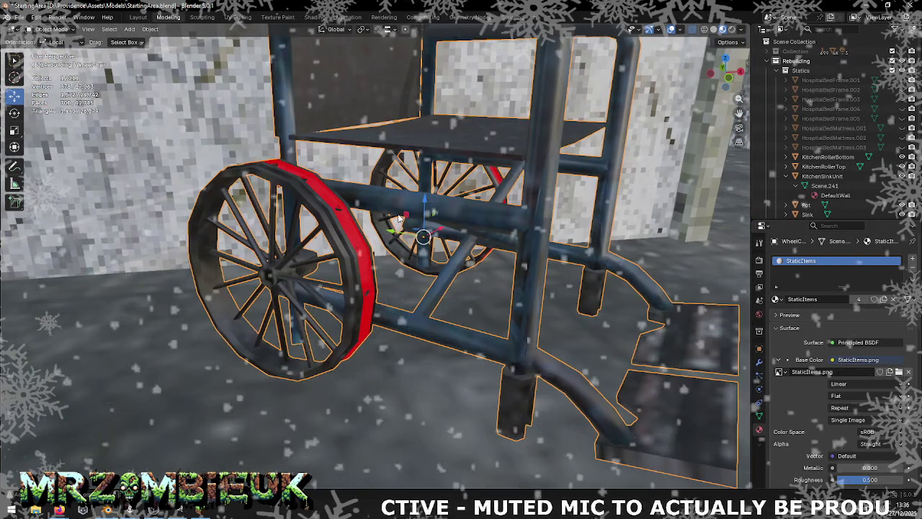
{"action": "scroll", "coordinate": [402, 219], "scroll_direction": "down", "scroll_amount": 3}
{"action": "mouse_move", "coordinate": [402, 220]}
{"action": "middle_mouse_down"}
{"action": "mouse_move", "coordinate": [440, 230]}
{"action": "mouse_move", "coordinate": [461, 216]}
{"action": "middle_mouse_up"}
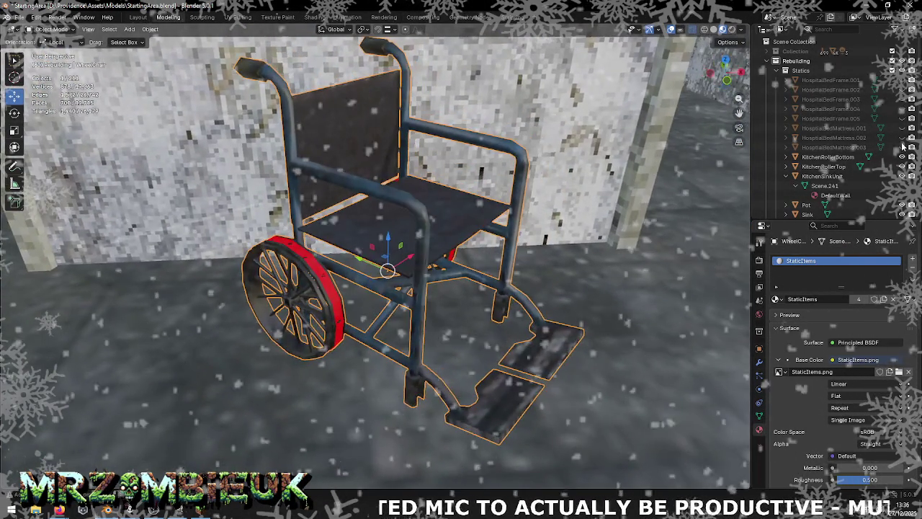
{"action": "scroll", "coordinate": [887, 180], "scroll_direction": "down", "scroll_amount": 3}
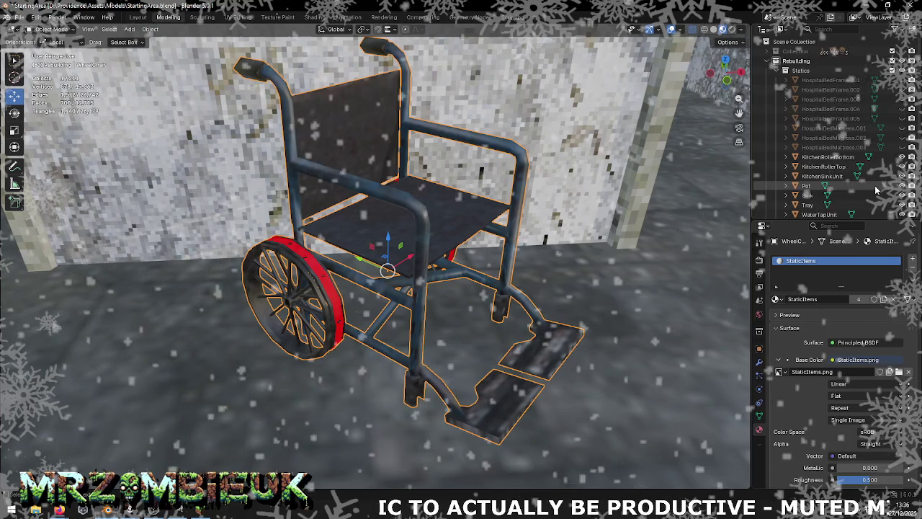
{"action": "left_click", "coordinate": [901, 166]}
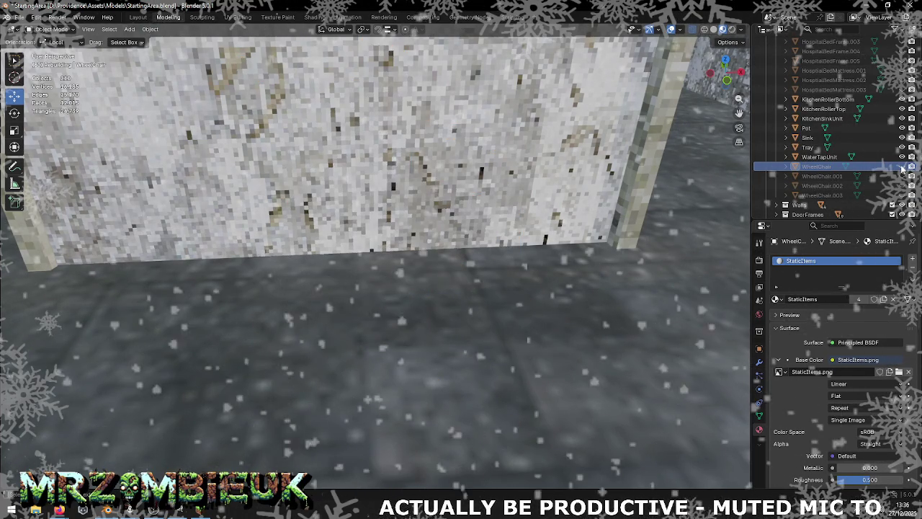
Select HospitalBedFrame.001 and frame it in the viewport with Numpad period
{"action": "scroll", "coordinate": [864, 130], "scroll_direction": "up", "scroll_amount": 3}
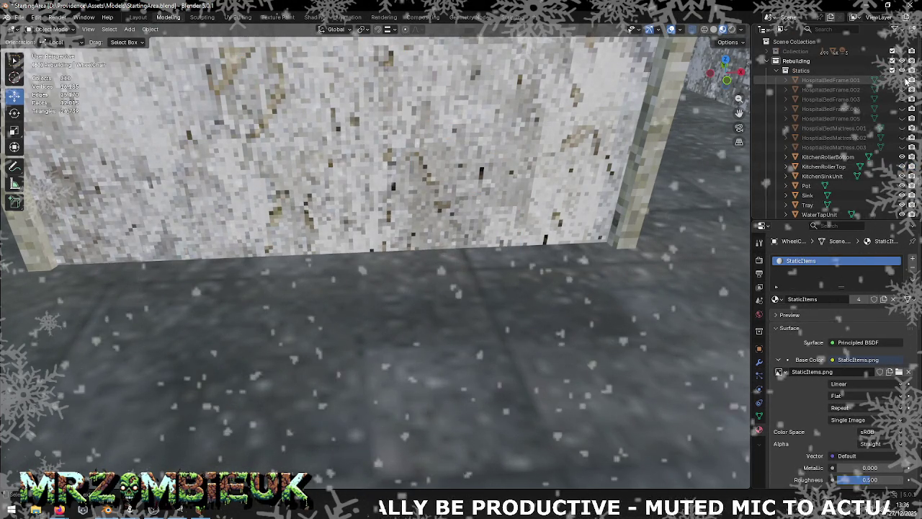
{"action": "left_click", "coordinate": [836, 80]}
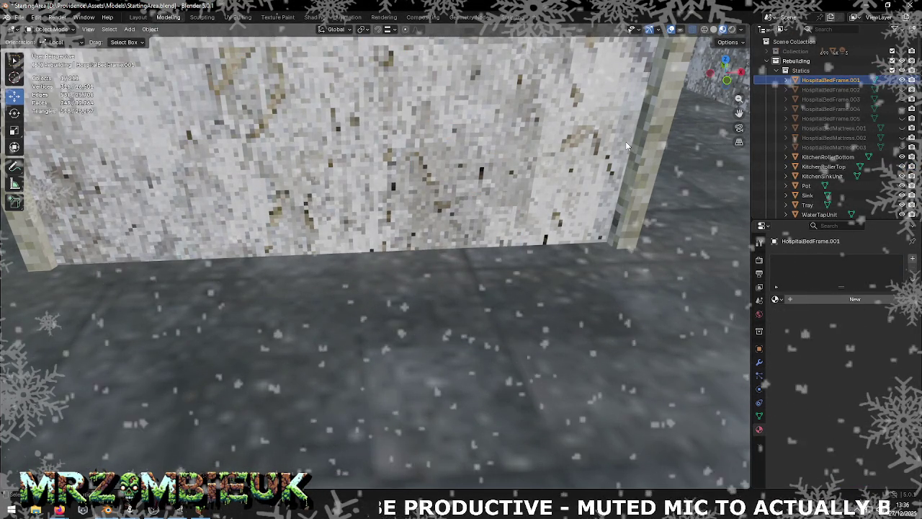
{"action": "key", "text": "KP_Decimal"}
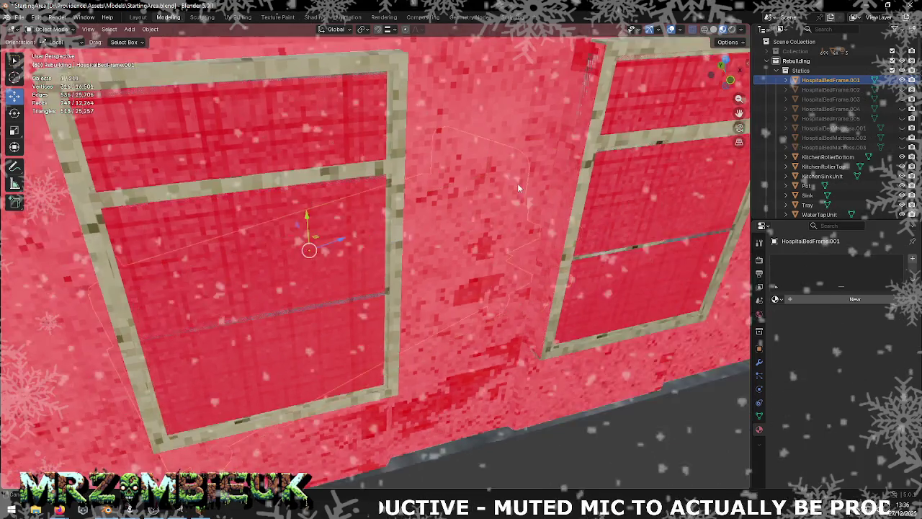
{"action": "mouse_move", "coordinate": [517, 183]}
{"action": "middle_mouse_down"}
{"action": "mouse_move", "coordinate": [622, 182]}
{"action": "mouse_move", "coordinate": [622, 204]}
{"action": "mouse_move", "coordinate": [413, 268]}
{"action": "mouse_move", "coordinate": [498, 102]}
{"action": "mouse_move", "coordinate": [499, 155]}
{"action": "middle_mouse_up"}
{"action": "scroll", "coordinate": [499, 207], "scroll_direction": "down", "scroll_amount": 4}
{"action": "mouse_move", "coordinate": [500, 207]}
{"action": "middle_mouse_down"}
{"action": "mouse_move", "coordinate": [507, 173]}
{"action": "mouse_move", "coordinate": [493, 182]}
{"action": "middle_mouse_up"}
{"action": "left_click", "coordinate": [20, 17]}
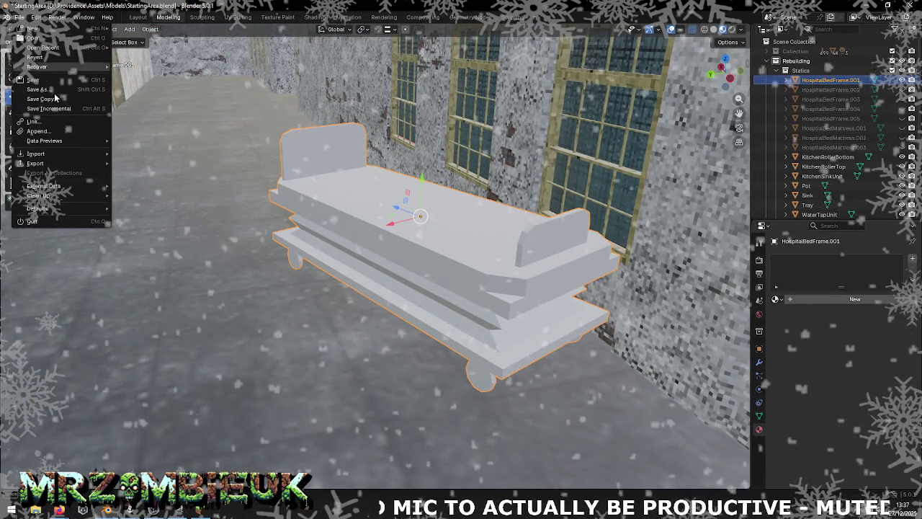
Export the bed frame as Wavefront OBJ, overwriting StartingArea.obj
{"action": "mouse_move", "coordinate": [36, 164]}
{"action": "left_click", "coordinate": [147, 201]}
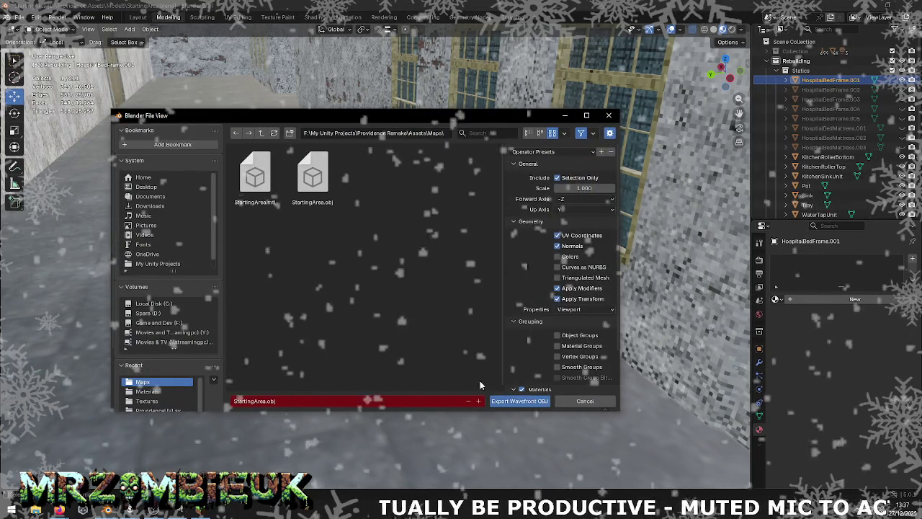
{"action": "key", "text": "Return"}
{"action": "key", "text": "alt+Tab"}
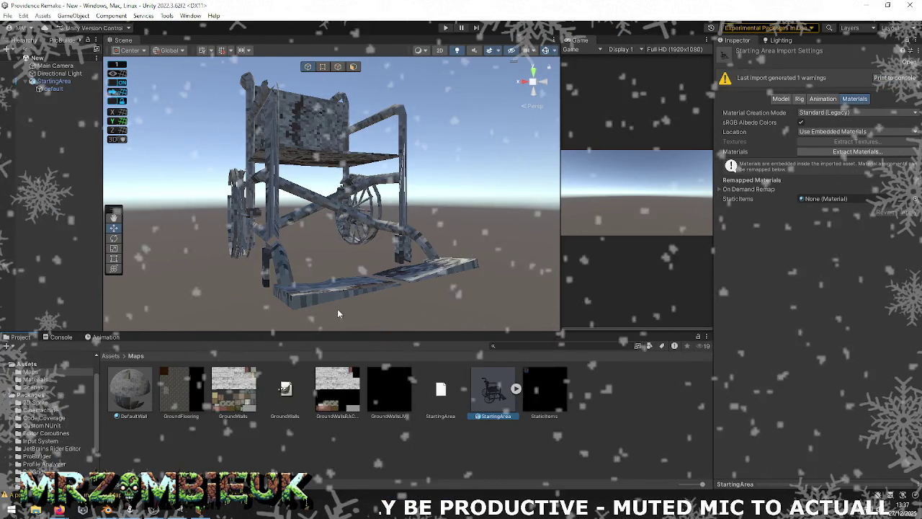
Clear the Unity Console warnings and reimport the StartingArea model
{"action": "left_click", "coordinate": [61, 336]}
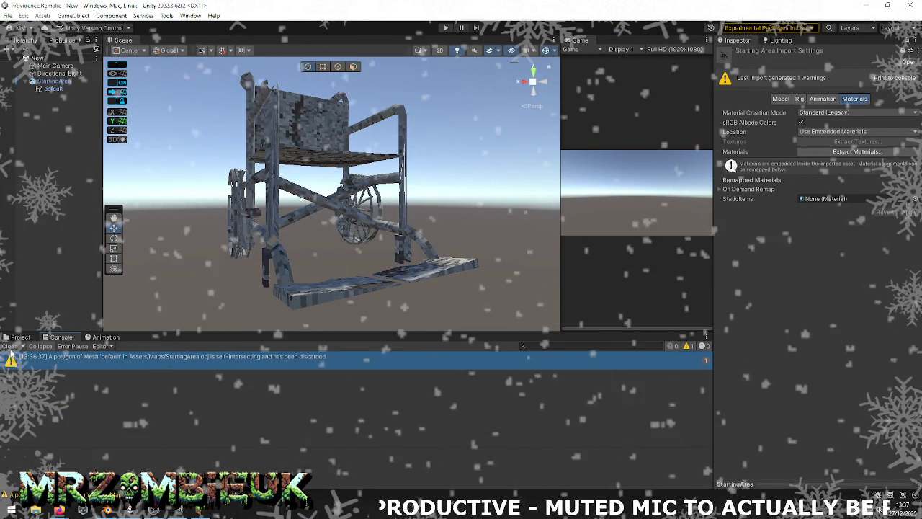
{"action": "left_click", "coordinate": [7, 346]}
{"action": "left_click", "coordinate": [20, 337]}
{"action": "right_click", "coordinate": [483, 392]}
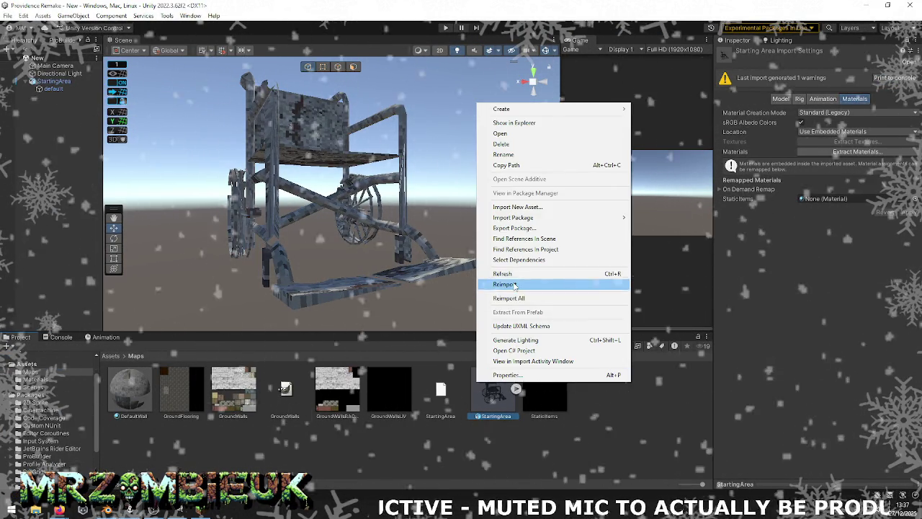
{"action": "left_click", "coordinate": [505, 281]}
{"action": "mouse_move", "coordinate": [330, 248]}
{"action": "right_mouse_down"}
{"action": "mouse_move", "coordinate": [838, 254]}
{"action": "mouse_move", "coordinate": [831, 244]}
{"action": "right_mouse_up"}
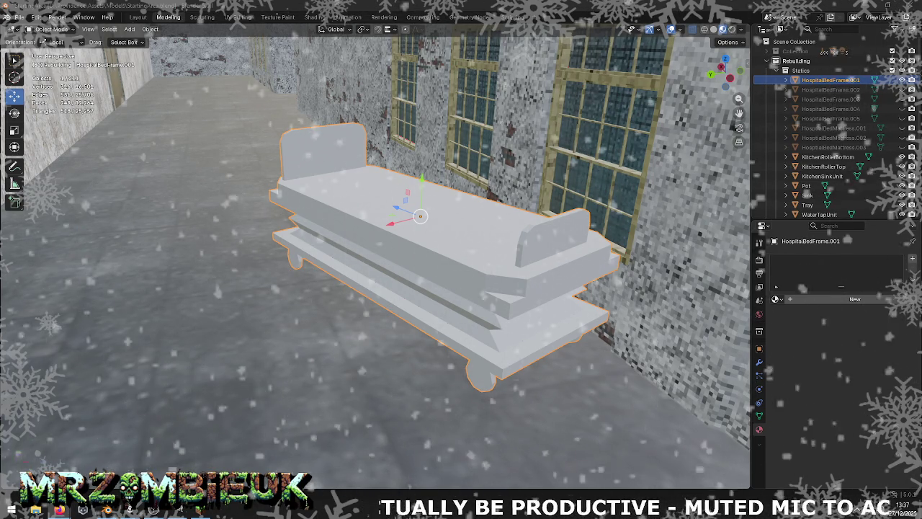
Orbit around the grey bed frame, then switch to the Providence project in Unity
{"action": "mouse_move", "coordinate": [430, 260]}
{"action": "middle_mouse_down"}
{"action": "mouse_move", "coordinate": [418, 260]}
{"action": "mouse_move", "coordinate": [520, 239]}
{"action": "mouse_move", "coordinate": [456, 259]}
{"action": "middle_mouse_up"}
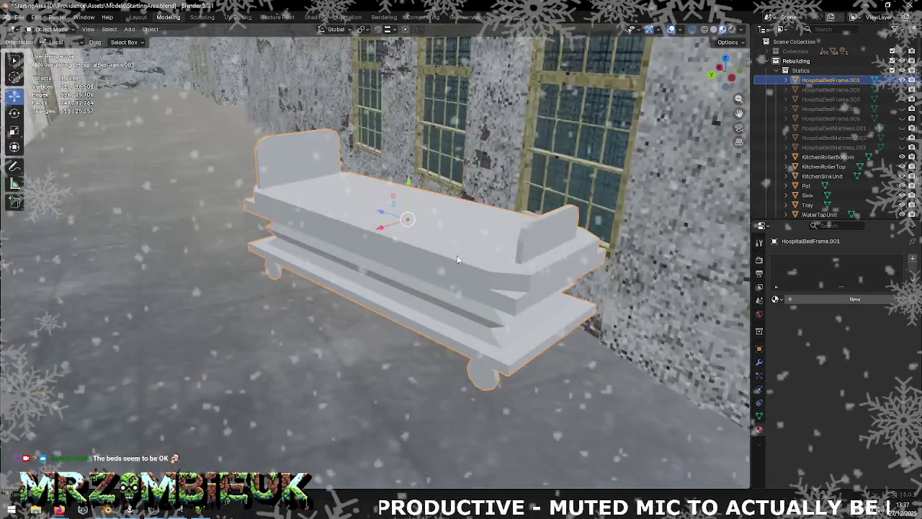
{"action": "key", "text": "alt+Tab"}
{"action": "key", "text": "alt+Tab"}
{"action": "key", "text": "alt+Tab"}
{"action": "key", "text": "alt+Tab"}
{"action": "key", "text": "alt+Tab"}
{"action": "key", "text": "alt+shift+Tab"}
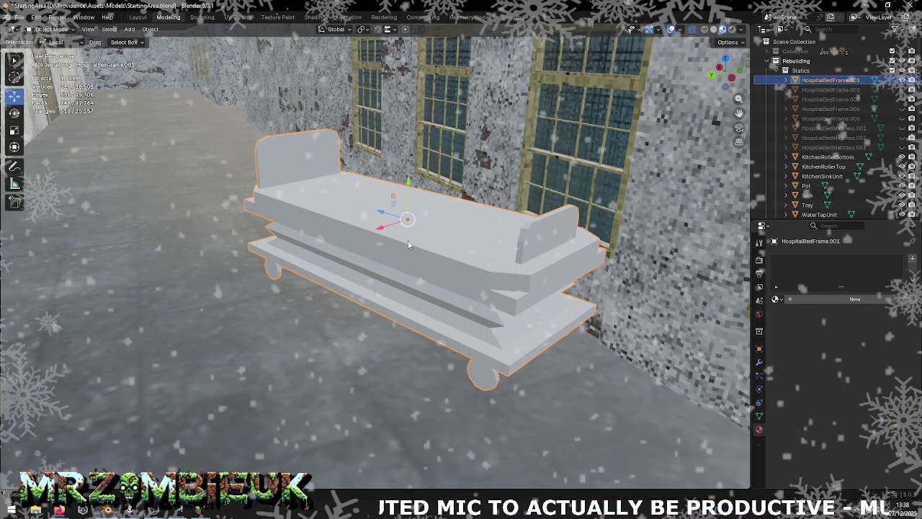
{"action": "key", "text": "alt+Tab"}
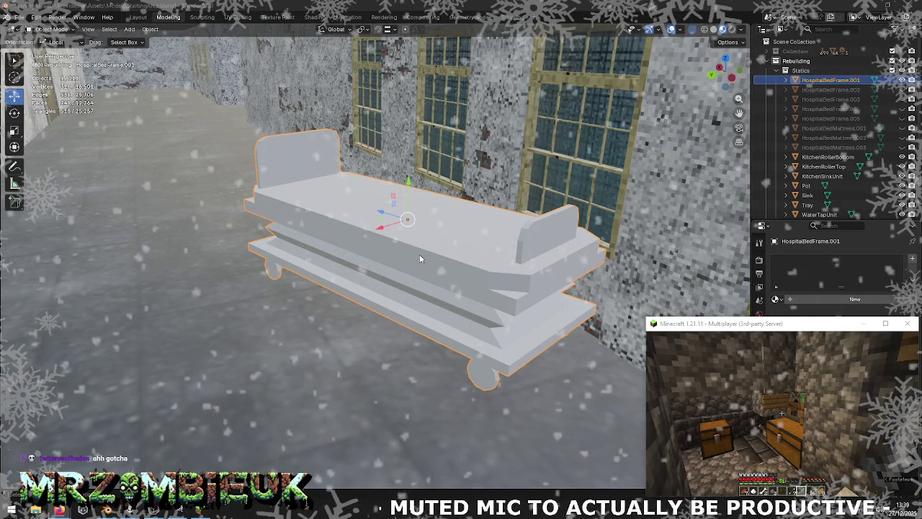
{"action": "key", "text": "alt+Tab"}
{"action": "key", "text": "alt+Tab"}
{"action": "key", "text": "alt+Tab"}
{"action": "key", "text": "alt+Tab"}
{"action": "key", "text": "alt+Tab"}
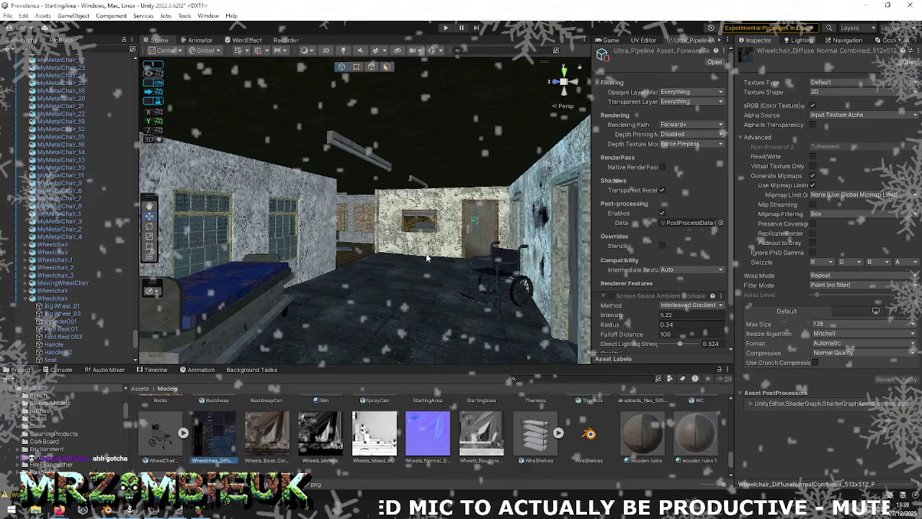
Fly up to the bed in Unity and locate the bed frame's SignBackground material
{"action": "right_click_drag", "start_coordinate": [433, 257], "coordinate": [105, 271]}
{"action": "scroll", "coordinate": [360, 252], "scroll_direction": "down", "scroll_amount": 3}
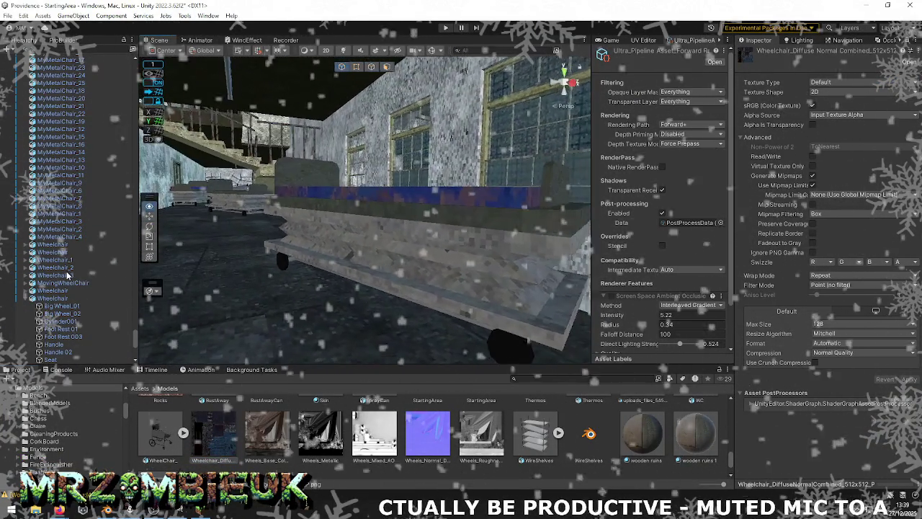
{"action": "left_click", "coordinate": [368, 255]}
{"action": "left_click", "coordinate": [372, 253]}
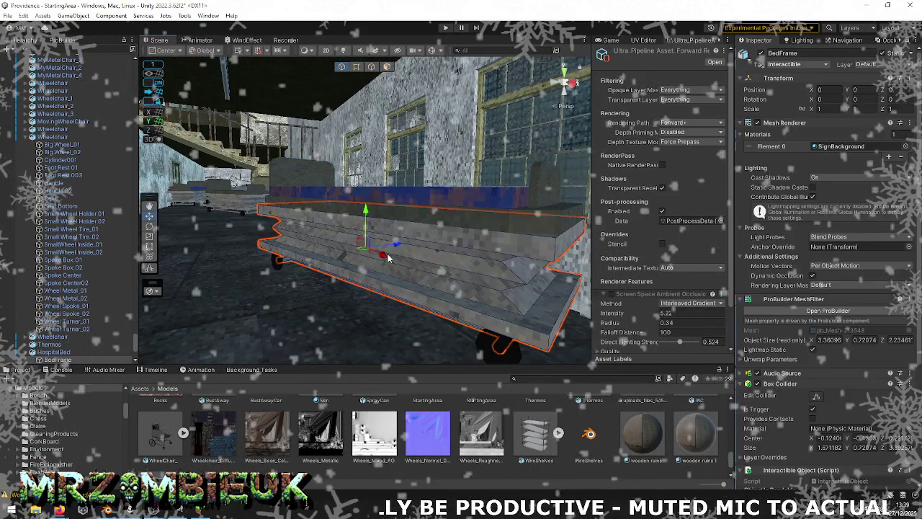
{"action": "left_click", "coordinate": [459, 253]}
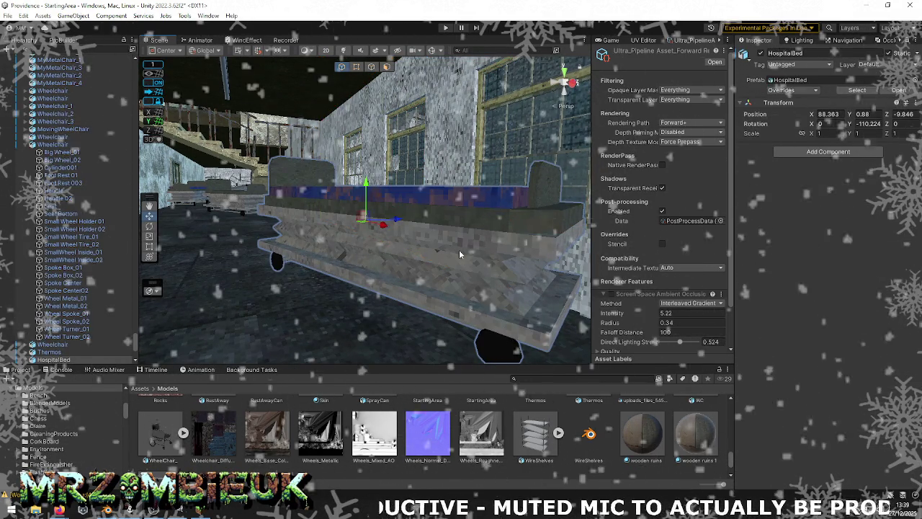
{"action": "left_click", "coordinate": [459, 254]}
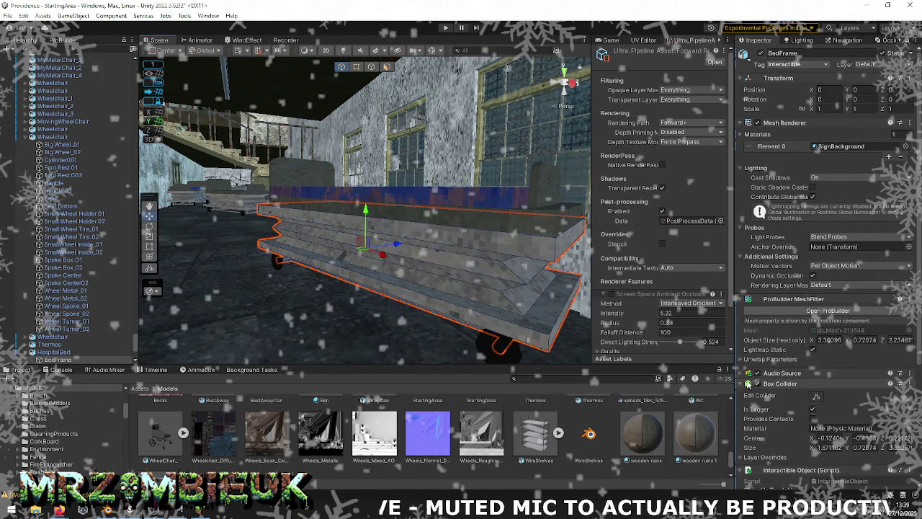
{"action": "left_click", "coordinate": [843, 146]}
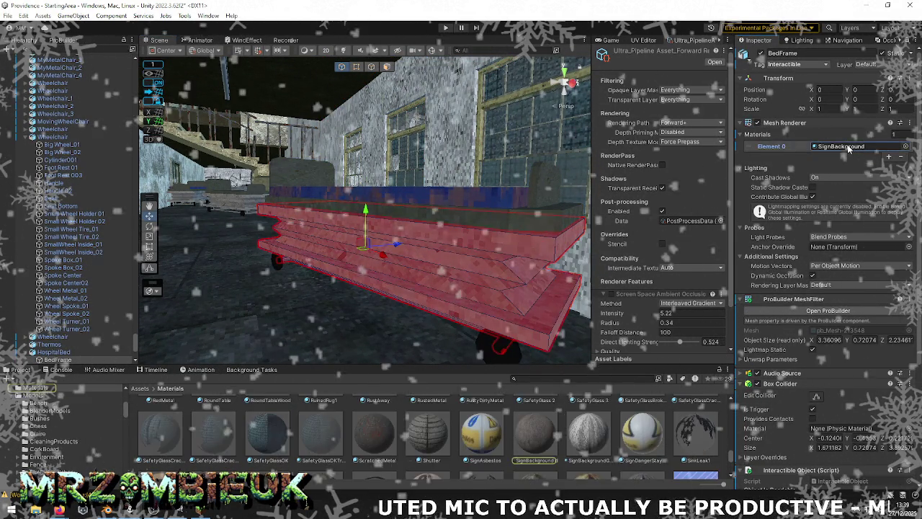
Switch back to the Blender scene with the hospital bed frame
{"action": "key", "text": "alt+Tab"}
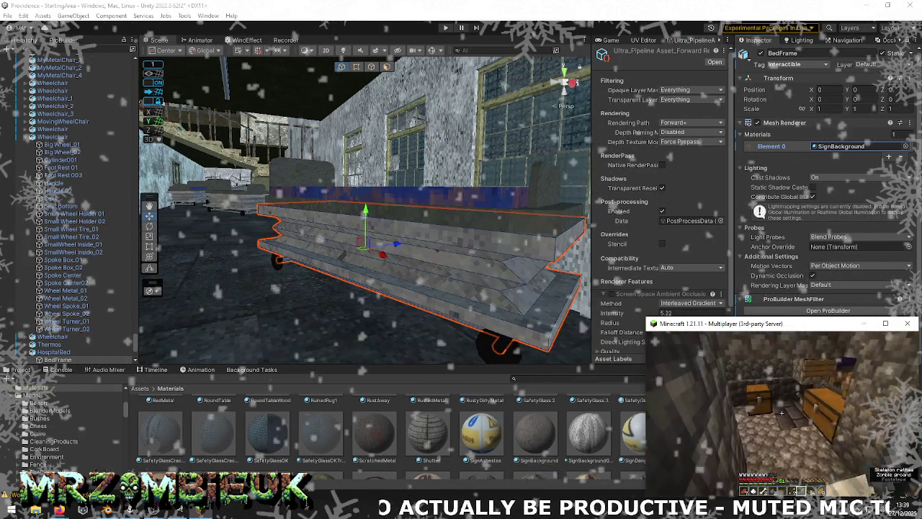
{"action": "key", "text": "alt+Tab"}
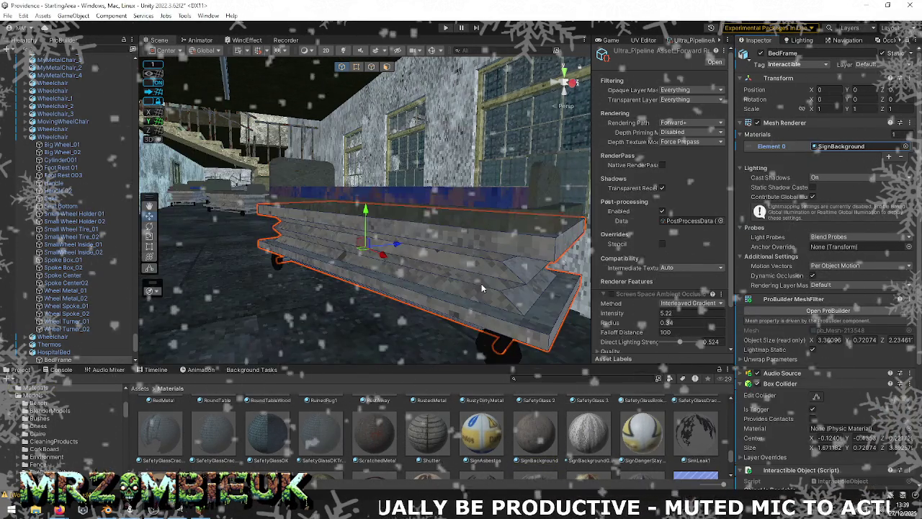
{"action": "key", "text": "alt+Tab"}
{"action": "key", "text": "alt+Tab"}
{"action": "key", "text": "alt+Tab"}
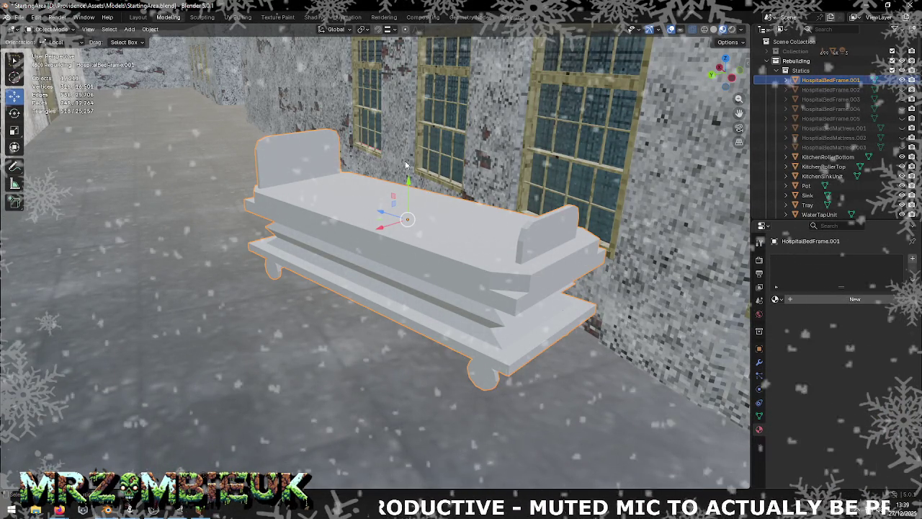
In the UV Editing workspace, set HospitalBedFrame.001 to Shade Flat
{"action": "left_click", "coordinate": [237, 17]}
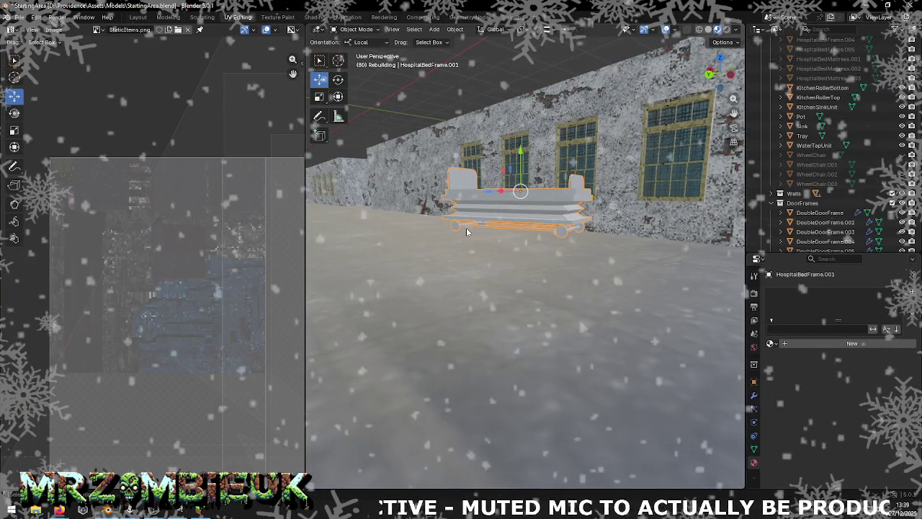
{"action": "mouse_move", "coordinate": [487, 240]}
{"action": "middle_mouse_down"}
{"action": "mouse_move", "coordinate": [509, 256]}
{"action": "mouse_move", "coordinate": [492, 263]}
{"action": "mouse_move", "coordinate": [516, 248]}
{"action": "middle_mouse_up"}
{"action": "right_click", "coordinate": [516, 247]}
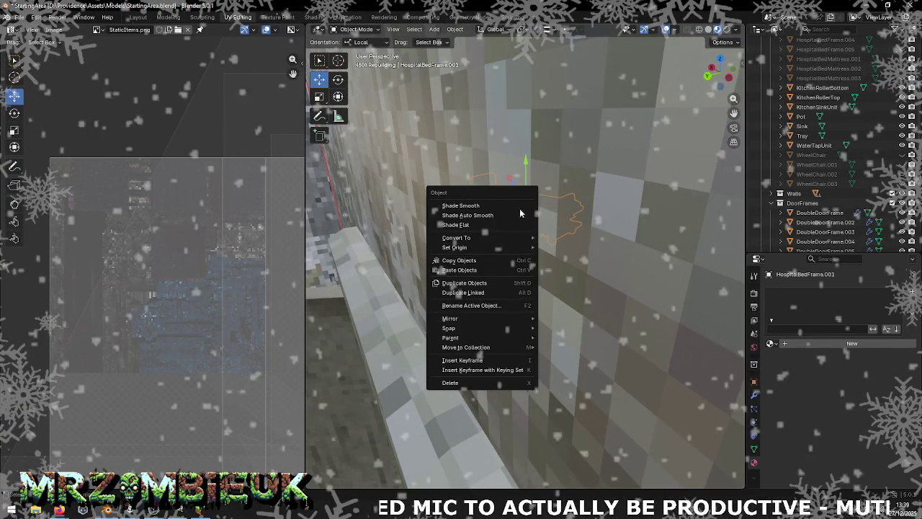
{"action": "left_click", "coordinate": [461, 225]}
{"action": "scroll", "coordinate": [519, 209], "scroll_direction": "down", "scroll_amount": 3}
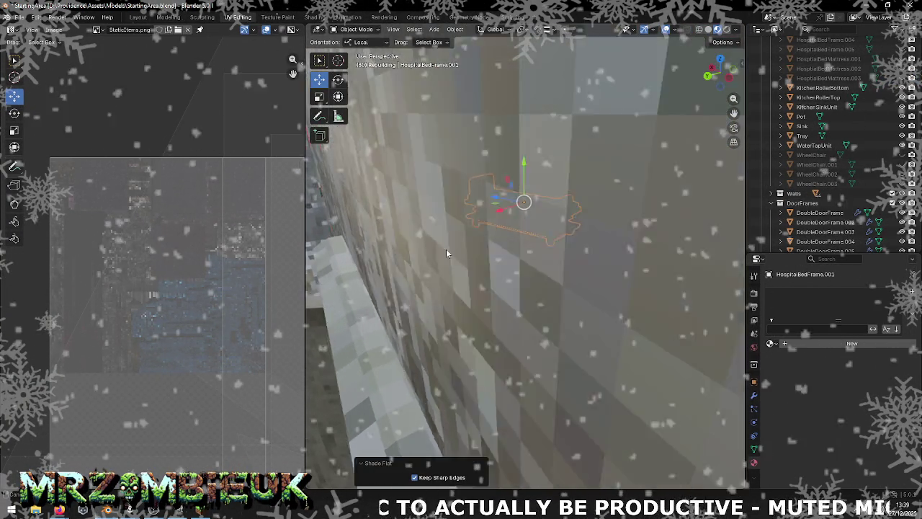
{"action": "scroll", "coordinate": [466, 240], "scroll_direction": "down", "scroll_amount": 5}
{"action": "scroll", "coordinate": [612, 367], "scroll_direction": "up", "scroll_amount": 2}
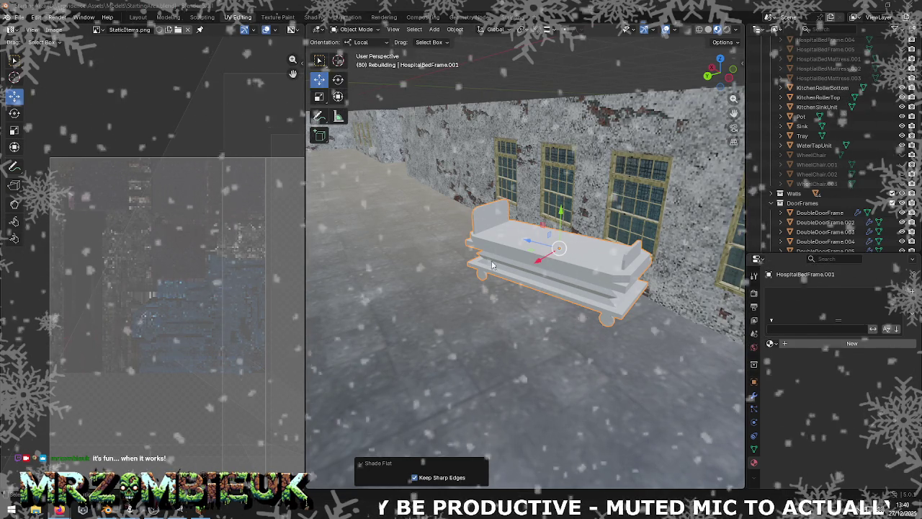
{"action": "scroll", "coordinate": [245, 248], "scroll_direction": "down", "scroll_amount": 3}
{"action": "scroll", "coordinate": [240, 267], "scroll_direction": "up", "scroll_amount": 1}
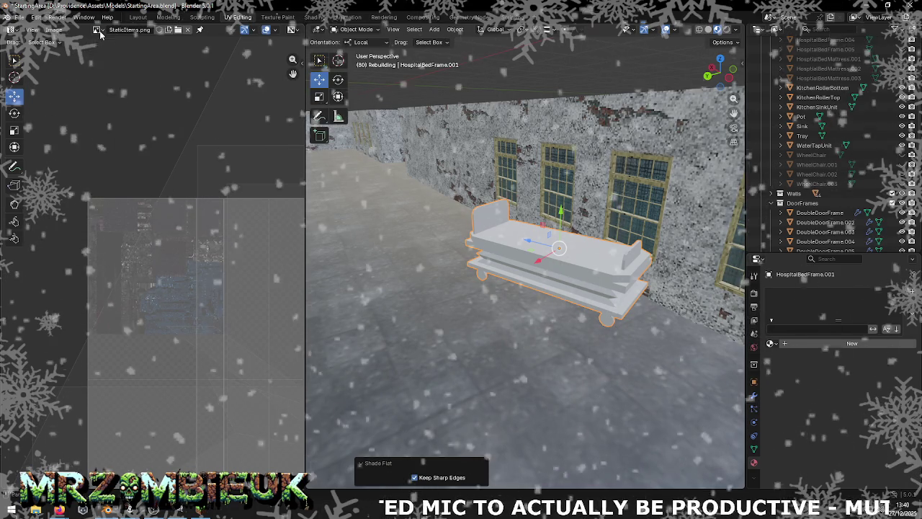
Search the UV editor's image browser and load GroundWalls.png
{"action": "left_click", "coordinate": [100, 34]}
{"action": "type", "text": "d"}
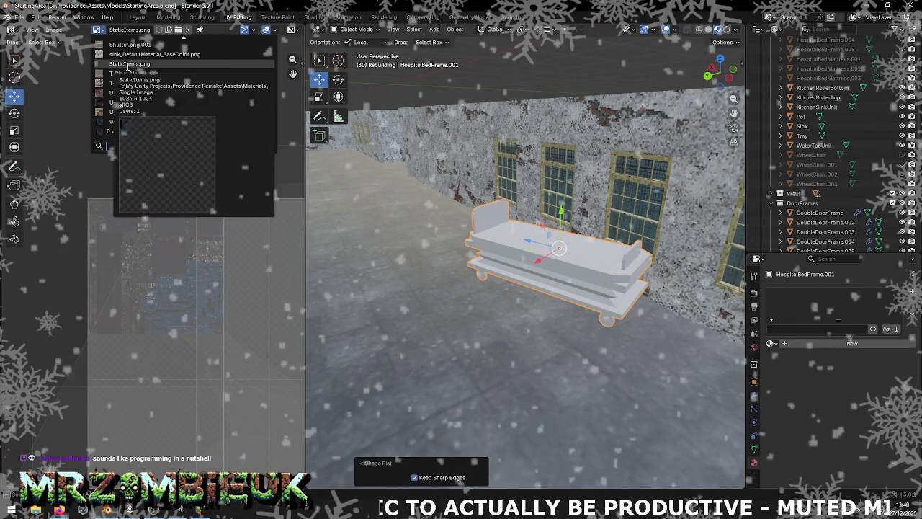
{"action": "type", "text": "e"}
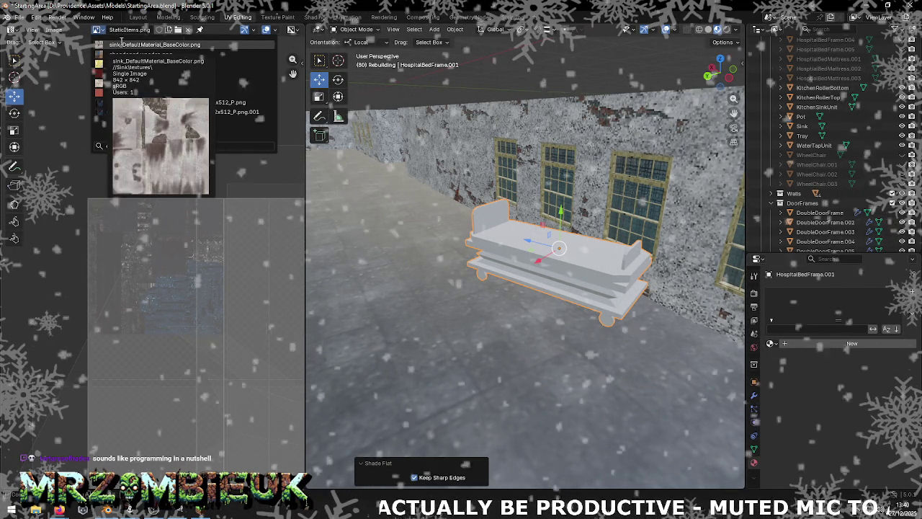
{"action": "mouse_move", "coordinate": [154, 45]}
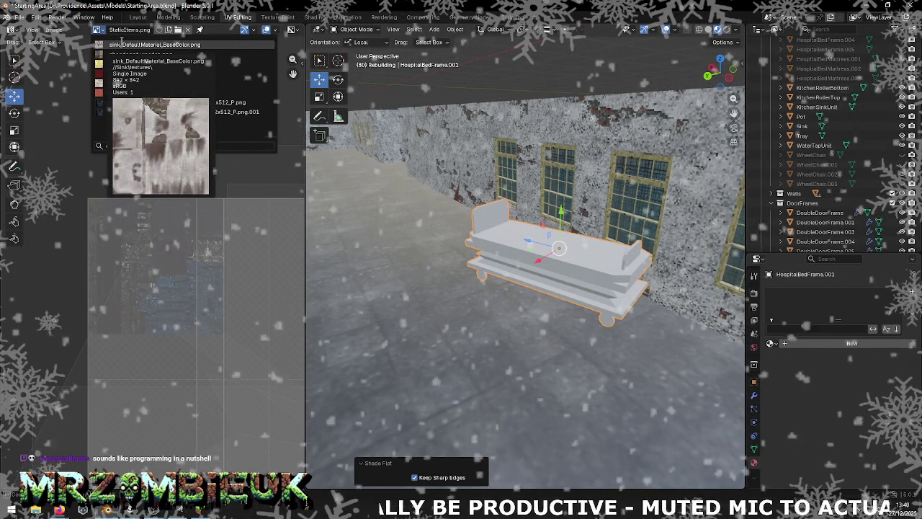
{"action": "key", "text": "BackSpace"}
{"action": "key", "text": "BackSpace"}
{"action": "type", "text": "gr"}
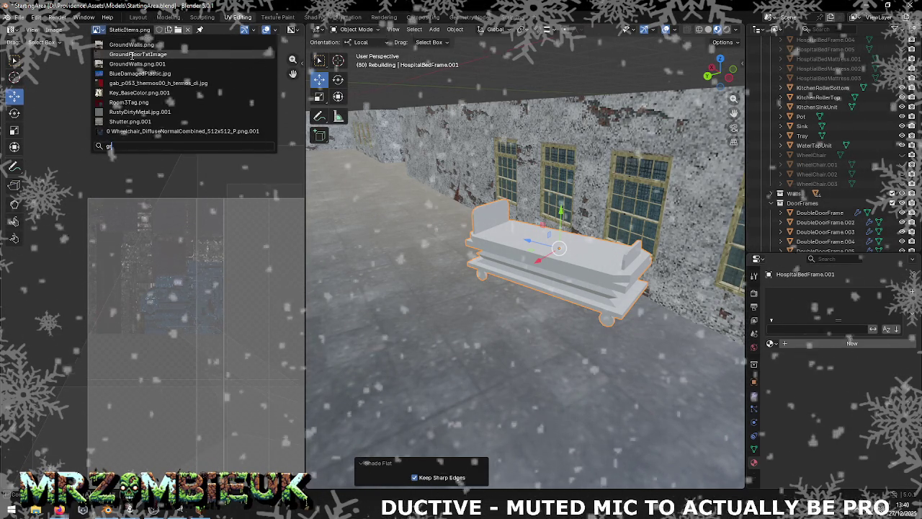
{"action": "left_click", "coordinate": [130, 43]}
{"action": "scroll", "coordinate": [203, 190], "scroll_direction": "down", "scroll_amount": 1}
{"action": "scroll", "coordinate": [204, 190], "scroll_direction": "down", "scroll_amount": 2}
{"action": "scroll", "coordinate": [142, 127], "scroll_direction": "down", "scroll_amount": 2}
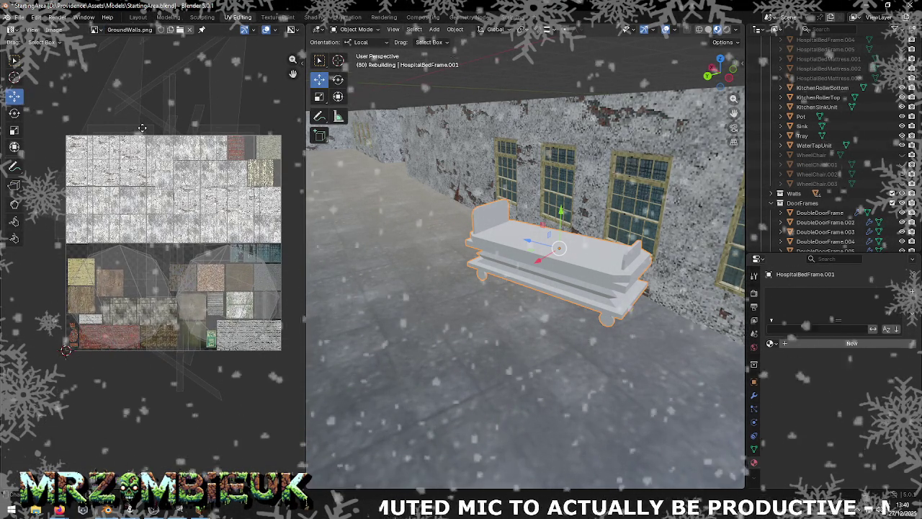
Show StaticItems.png behind the UVs in Edit Mode, then switch to Unity
{"action": "left_click", "coordinate": [98, 33]}
{"action": "type", "text": "sta"}
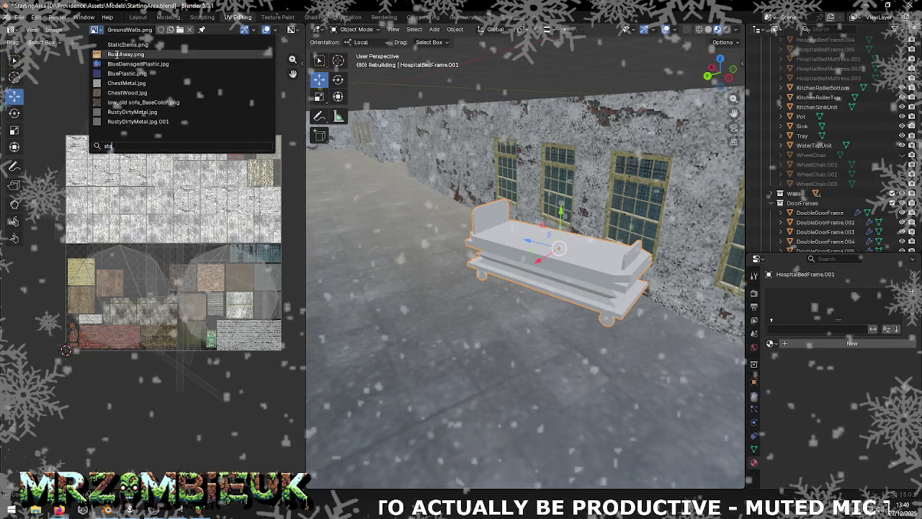
{"action": "left_click", "coordinate": [120, 45]}
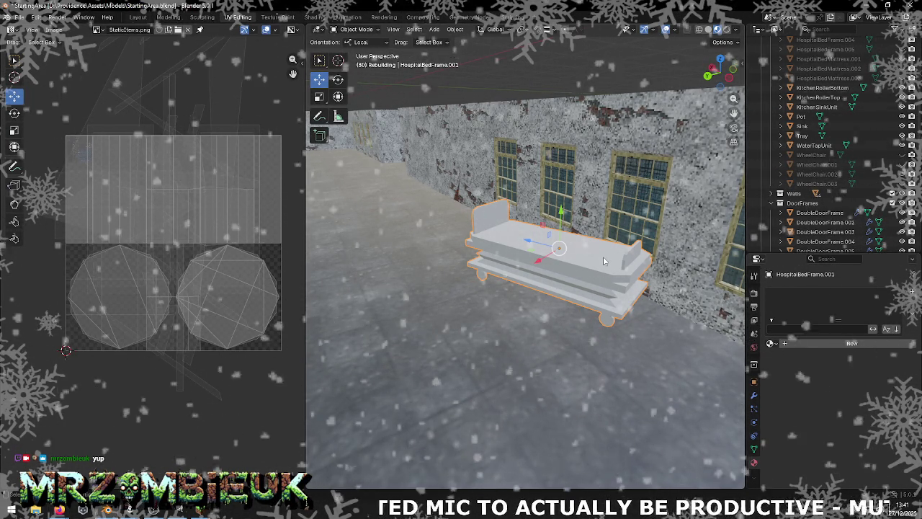
{"action": "key", "text": "Tab"}
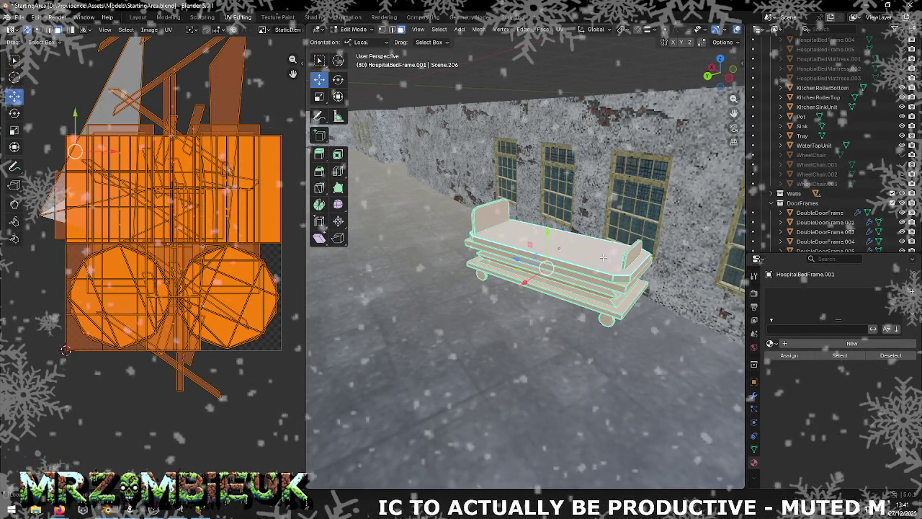
{"action": "key", "text": "alt+Tab"}
{"action": "left_click", "coordinate": [537, 245]}
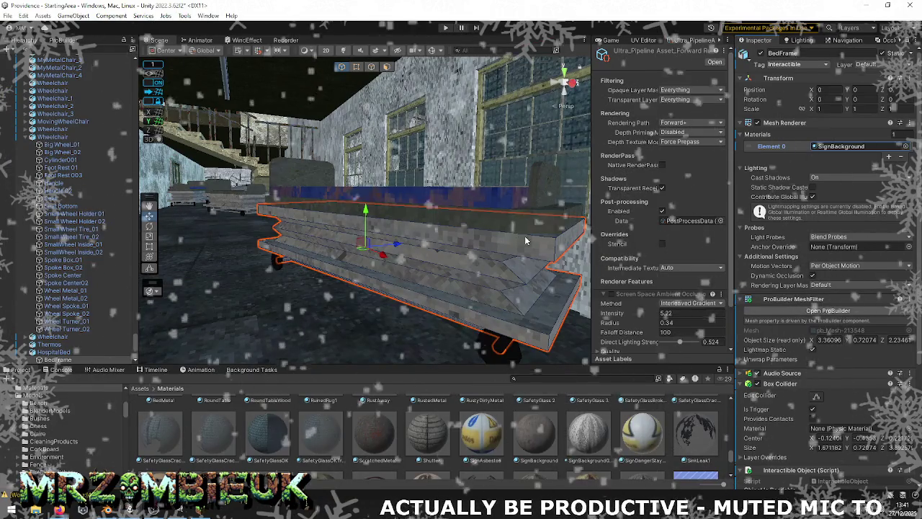
Select the blue mattress strip to check its BluePlastic texture, then head toward GIMP
{"action": "left_click", "coordinate": [481, 199]}
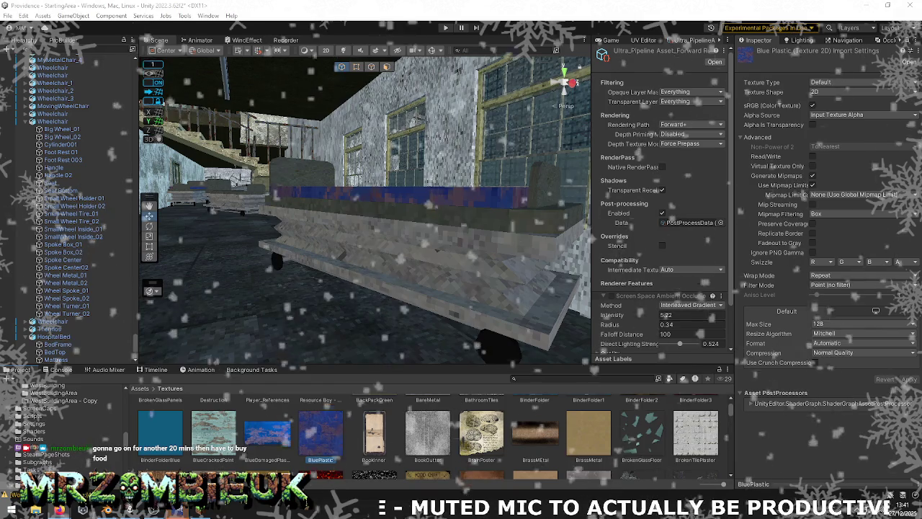
{"action": "left_click", "coordinate": [401, 210]}
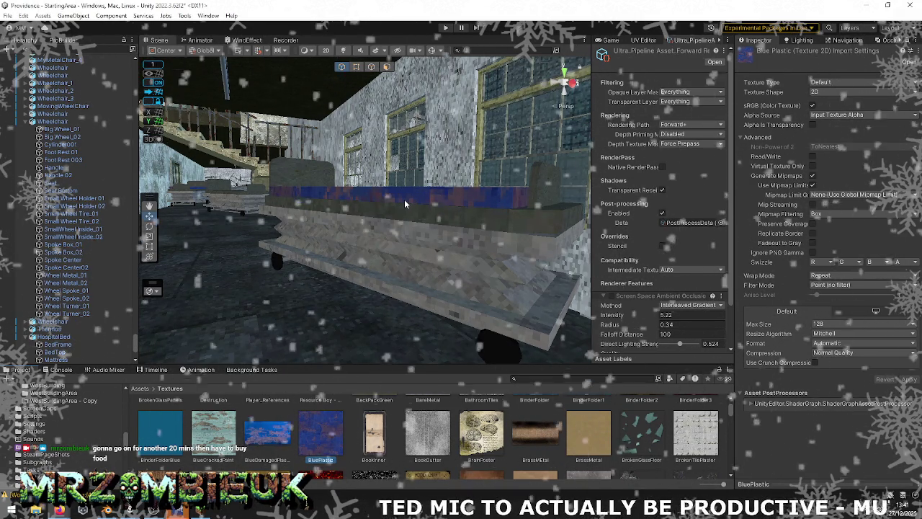
{"action": "key", "text": "alt+Tab"}
{"action": "key", "text": "alt+Tab"}
{"action": "key", "text": "alt+Tab"}
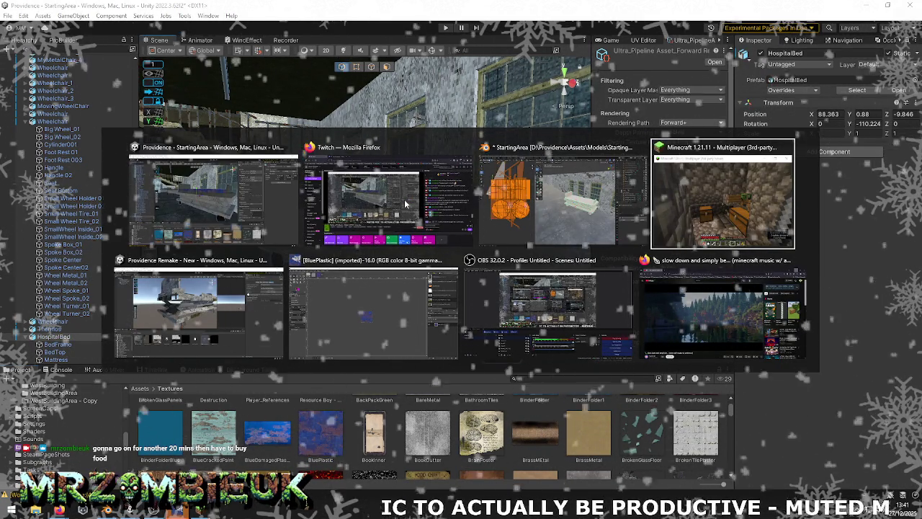
{"action": "key", "text": "alt+Tab"}
{"action": "key", "text": "alt+Tab"}
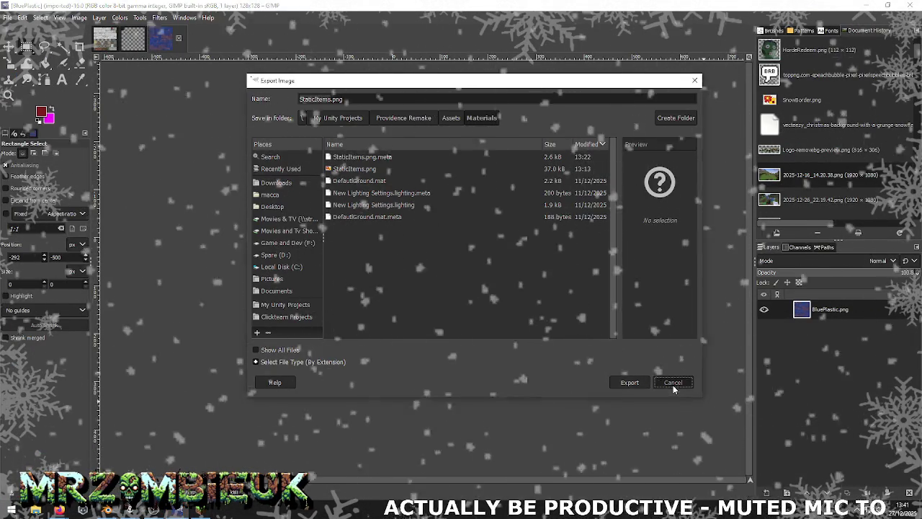
Cancel the pending Export Image dialog in GIMP
{"action": "left_click", "coordinate": [673, 383]}
{"action": "scroll", "coordinate": [420, 257], "scroll_direction": "up", "scroll_amount": 2, "text": "ctrl"}
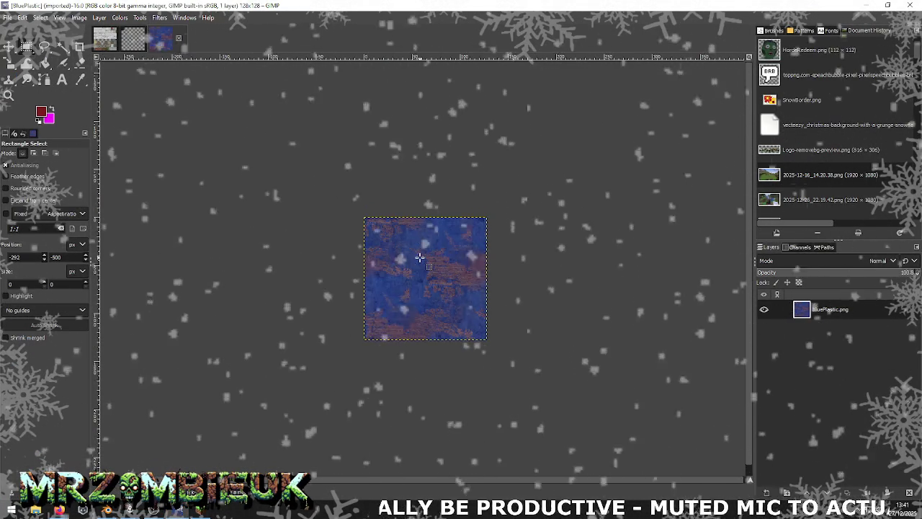
{"action": "scroll", "coordinate": [420, 257], "scroll_direction": "up", "scroll_amount": 1, "text": "ctrl"}
{"action": "scroll", "coordinate": [420, 257], "scroll_direction": "down", "scroll_amount": 2, "text": "ctrl"}
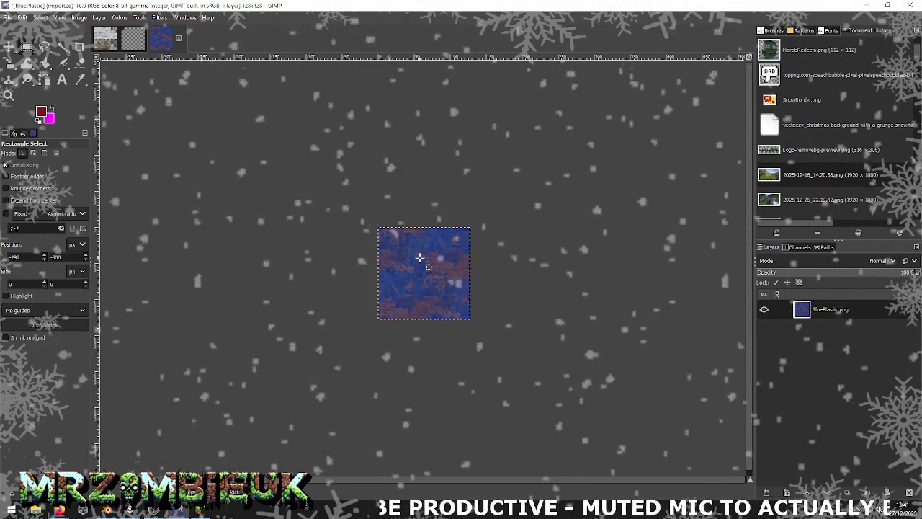
Paste BluePlastic into the StaticItems atlas beside the top-left dark tile
{"action": "left_click", "coordinate": [137, 42]}
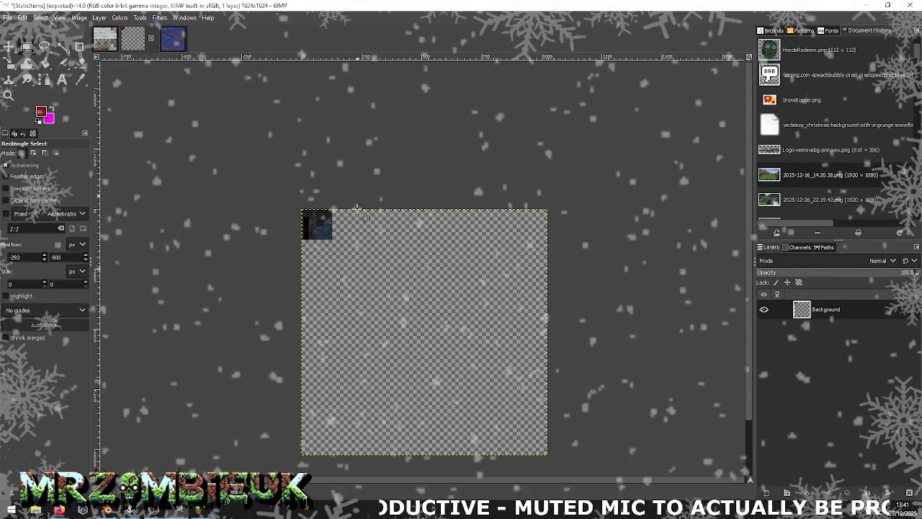
{"action": "scroll", "coordinate": [344, 228], "scroll_direction": "up", "scroll_amount": 3, "text": "ctrl"}
{"action": "key", "text": "ctrl+v"}
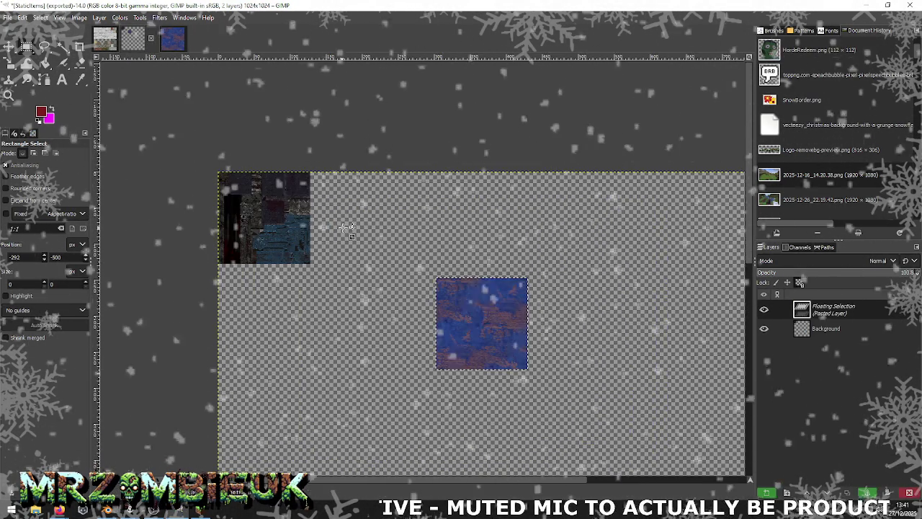
{"action": "mouse_move", "coordinate": [459, 306]}
{"action": "left_mouse_down"}
{"action": "mouse_move", "coordinate": [415, 249]}
{"action": "mouse_move", "coordinate": [337, 202]}
{"action": "left_mouse_up"}
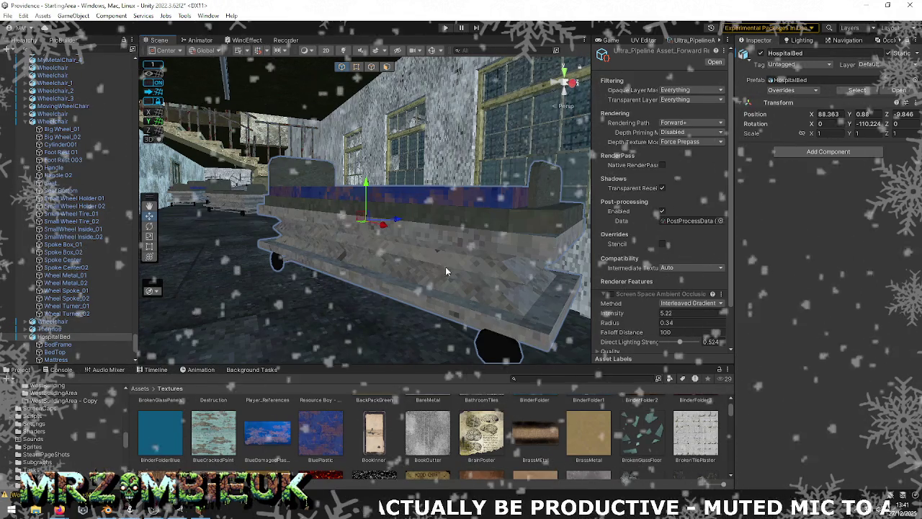
{"action": "left_click", "coordinate": [445, 272]}
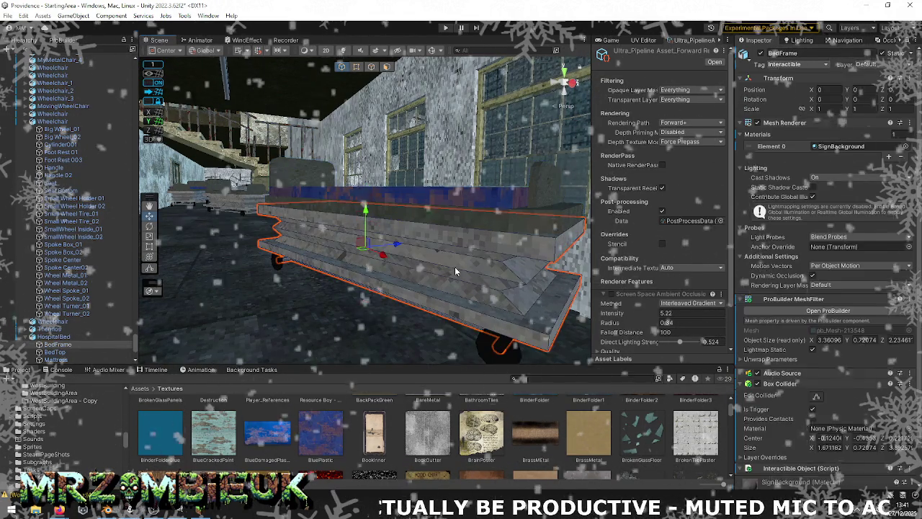
Trace the bed frame's SignBackground material to its texture and open it in GIMP
{"action": "left_click", "coordinate": [833, 148]}
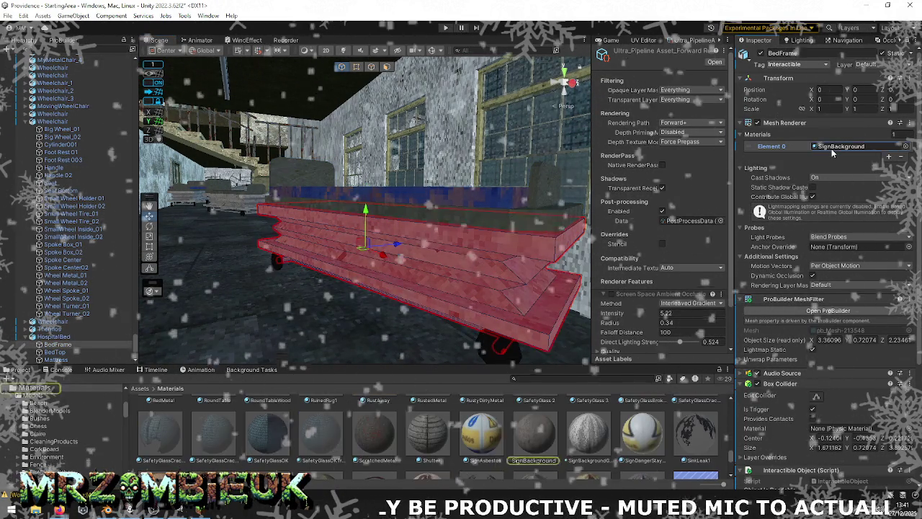
{"action": "left_click", "coordinate": [542, 443]}
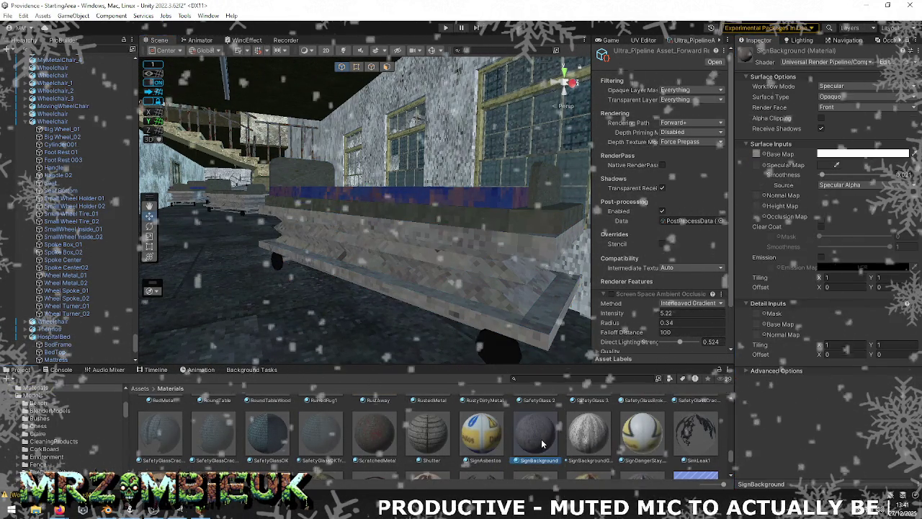
{"action": "left_click", "coordinate": [756, 155]}
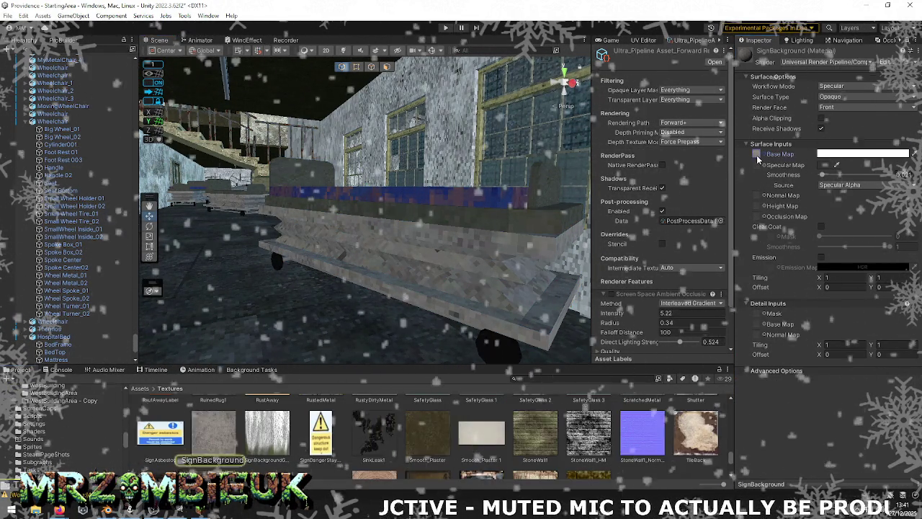
{"action": "left_click", "coordinate": [208, 434]}
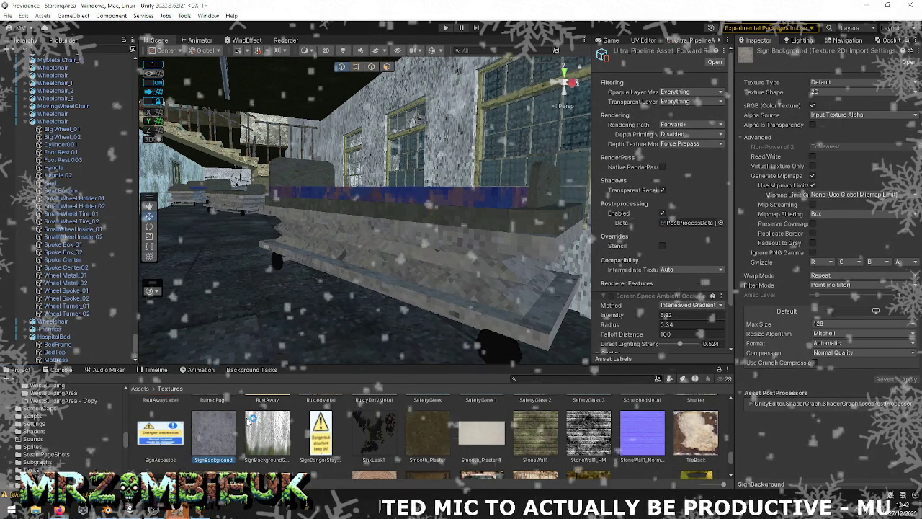
{"action": "double_click", "coordinate": [214, 432]}
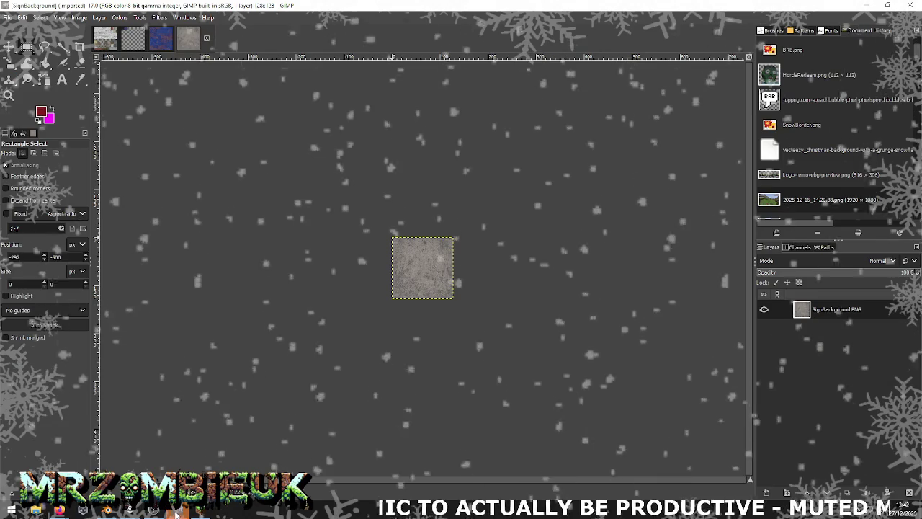
Paste SignBackground into the atlas right of the blue tile, then select the bed in Unity
{"action": "key", "text": "ctrl+a"}
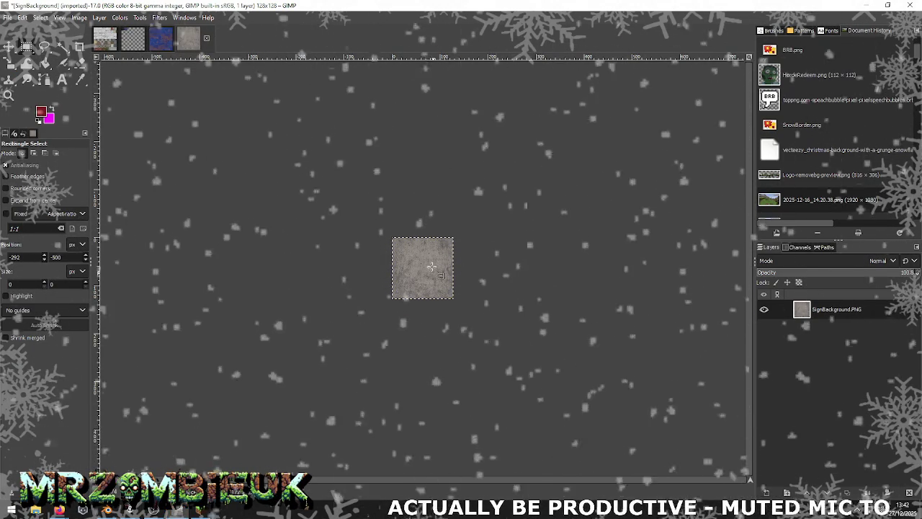
{"action": "left_click", "coordinate": [160, 42]}
{"action": "key", "text": "ctrl+v"}
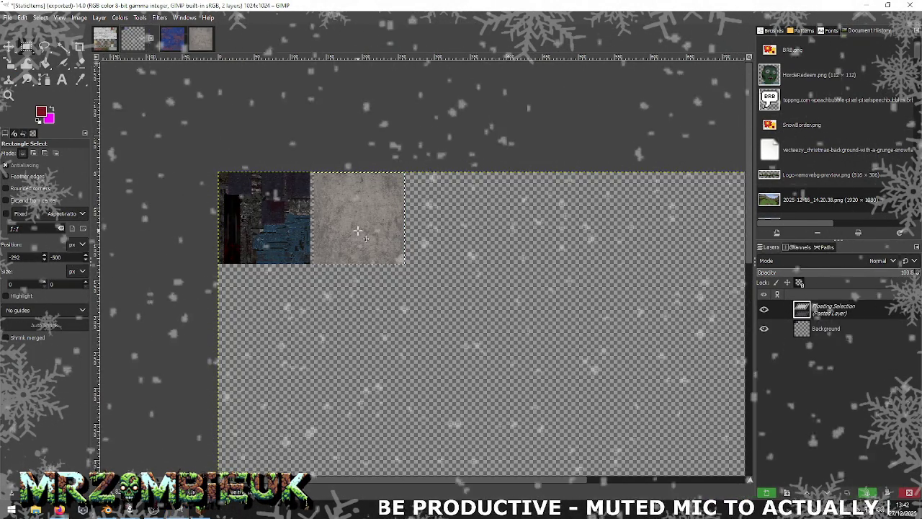
{"action": "left_click_drag", "start_coordinate": [358, 231], "coordinate": [444, 230]}
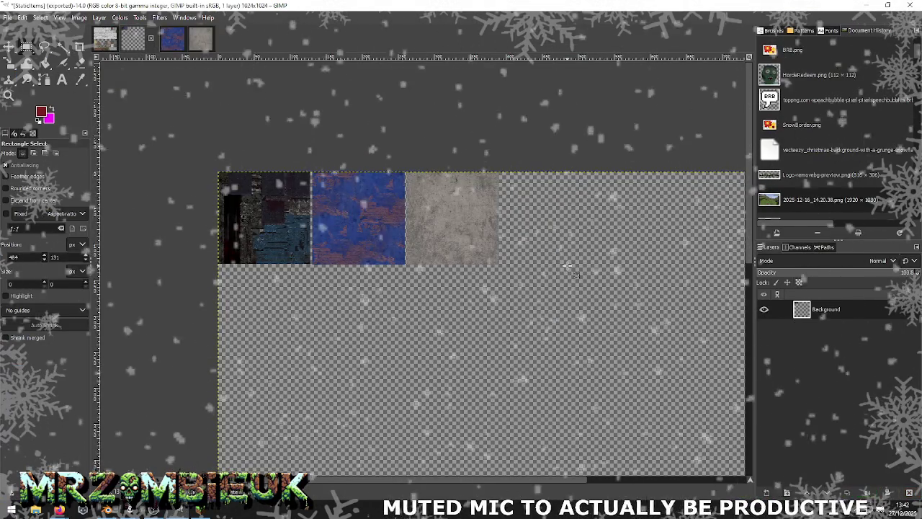
{"action": "key", "text": "alt+Tab"}
{"action": "left_click", "coordinate": [488, 331]}
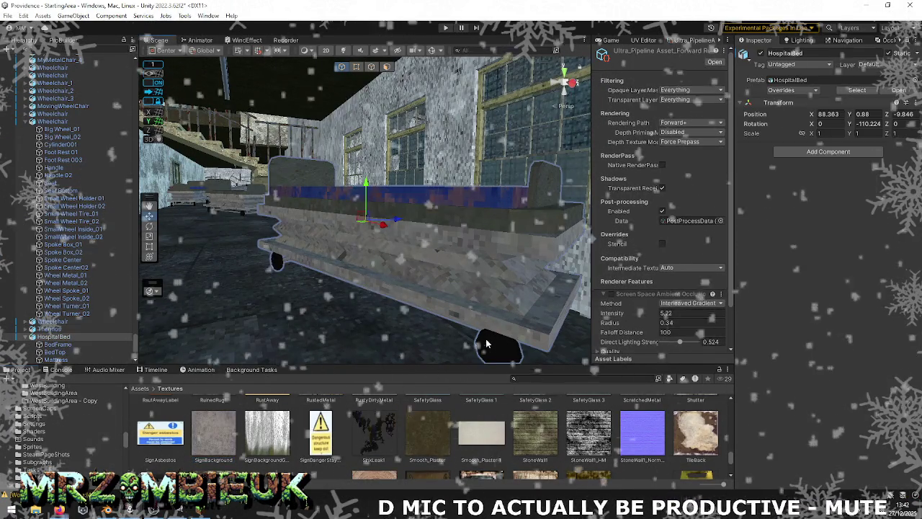
Select the bed top and trace its HospitalBedWhite material to the texture
{"action": "left_click", "coordinate": [486, 342]}
{"action": "mouse_move", "coordinate": [497, 314]}
{"action": "middle_mouse_down"}
{"action": "mouse_move", "coordinate": [468, 304]}
{"action": "mouse_move", "coordinate": [471, 285]}
{"action": "middle_mouse_up"}
{"action": "left_click", "coordinate": [472, 285]}
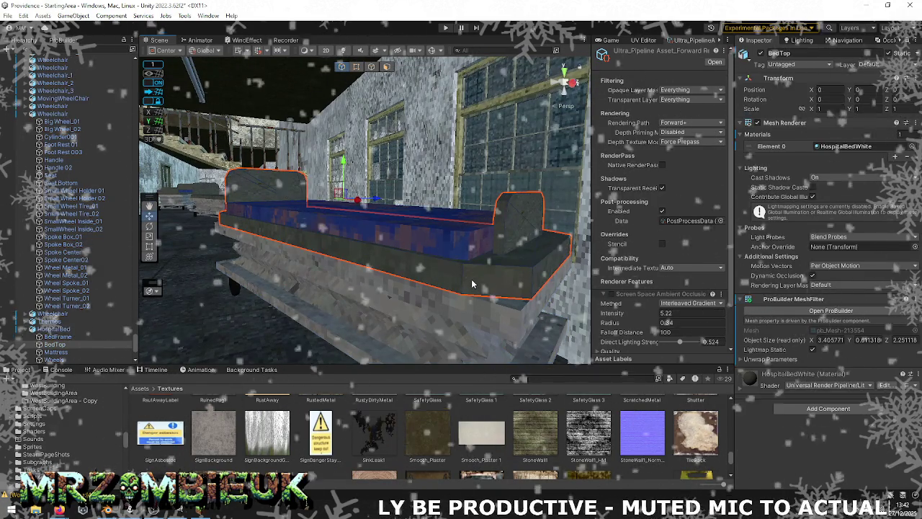
{"action": "left_click", "coordinate": [834, 148]}
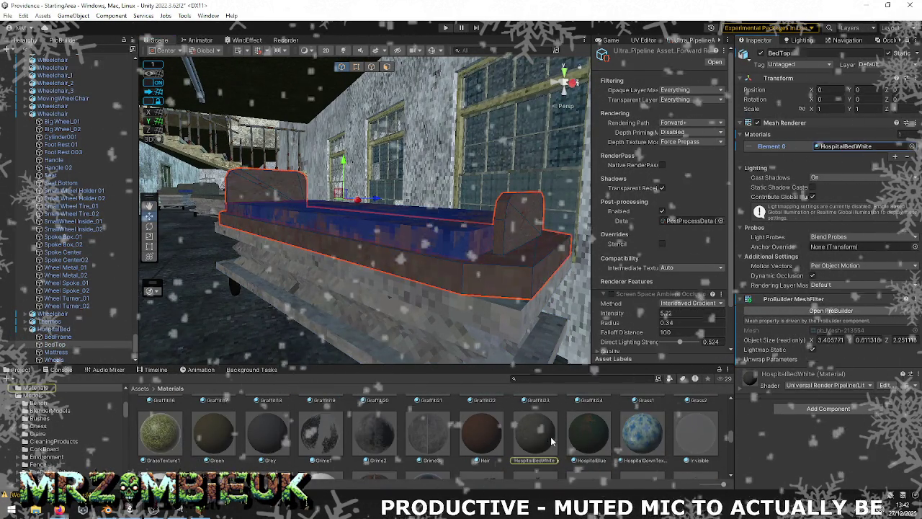
{"action": "left_click", "coordinate": [757, 156]}
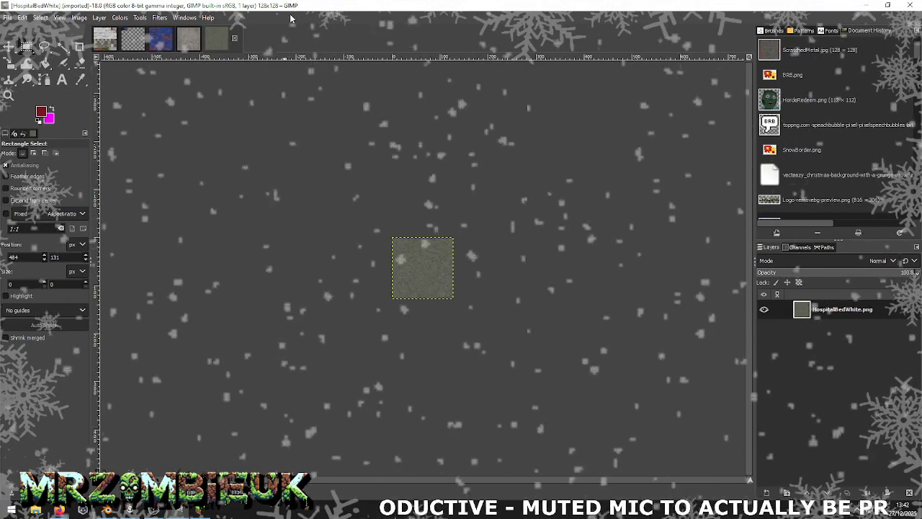
Paste the green HospitalBedWhite texture into StaticItems and anchor it beside the grey tile
{"action": "key", "text": "alt+2"}
{"action": "key", "text": "ctrl+v"}
{"action": "left_click_drag", "start_coordinate": [466, 320], "coordinate": [531, 219]}
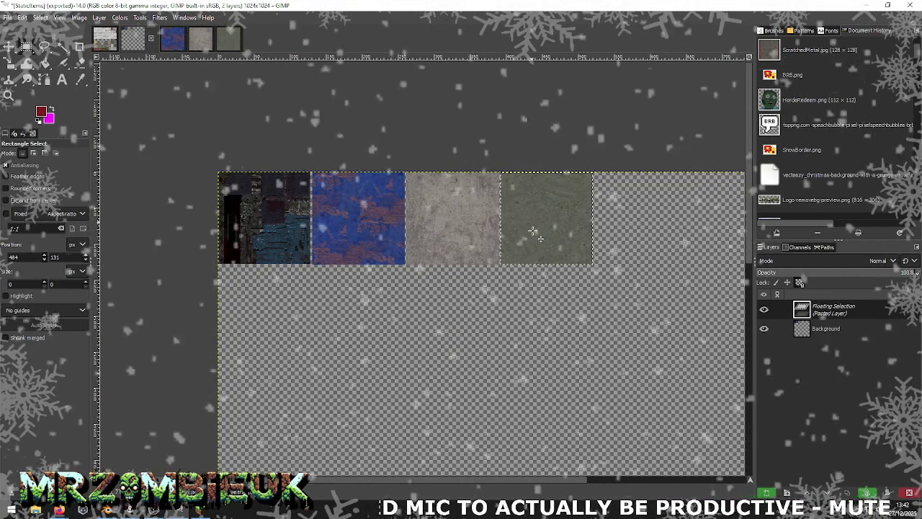
{"action": "scroll", "coordinate": [531, 219], "scroll_direction": "down", "scroll_amount": 2, "text": "ctrl"}
{"action": "scroll", "coordinate": [534, 287], "scroll_direction": "down", "scroll_amount": 2, "text": "ctrl"}
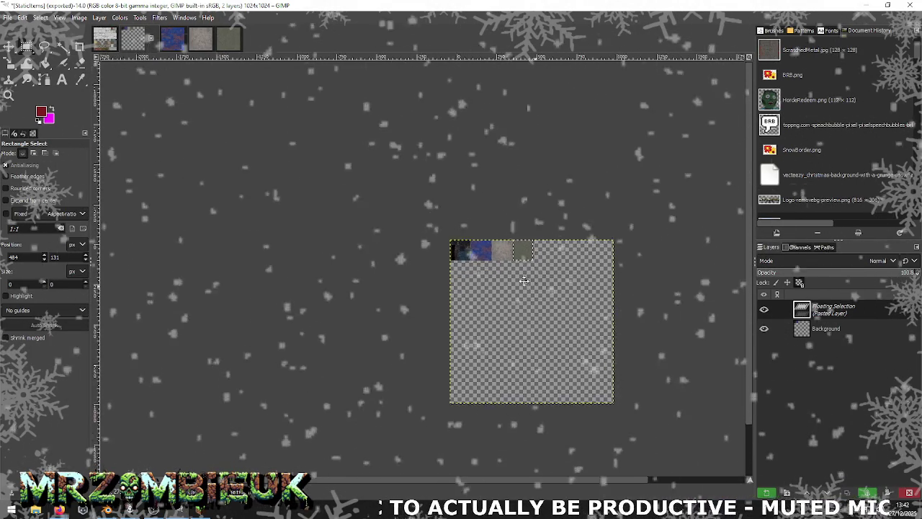
{"action": "scroll", "coordinate": [522, 283], "scroll_direction": "up", "scroll_amount": 3, "text": "ctrl"}
{"action": "scroll", "coordinate": [530, 284], "scroll_direction": "up", "scroll_amount": 1, "text": "ctrl"}
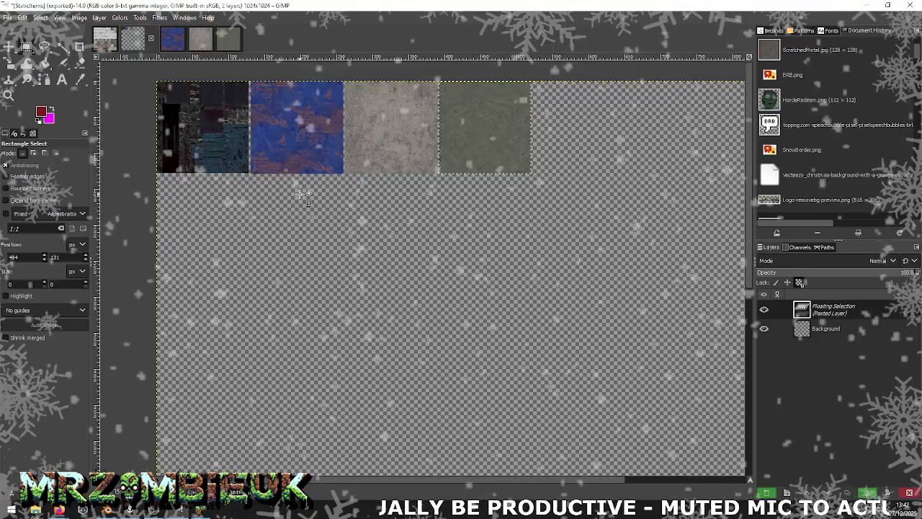
{"action": "left_click", "coordinate": [271, 171]}
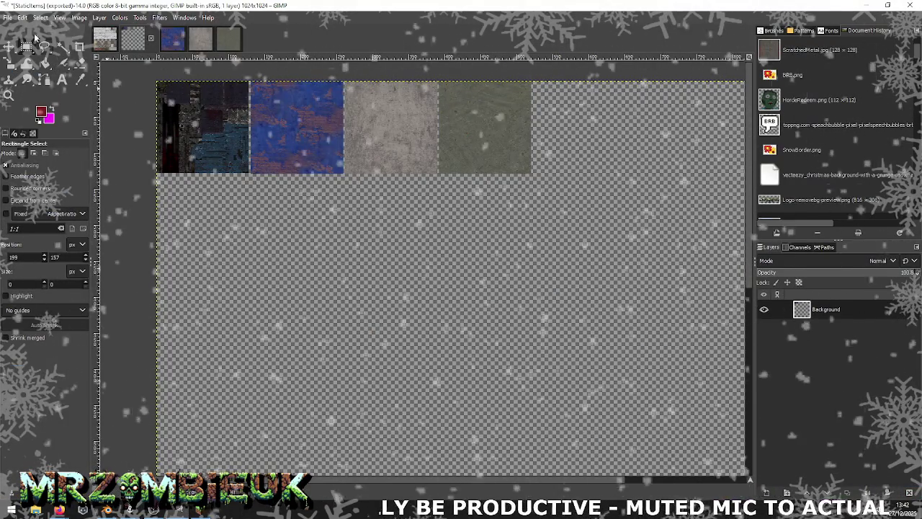
Bring up the Export As dialog for the StaticItems.png atlas
{"action": "left_click", "coordinate": [7, 18]}
{"action": "left_click", "coordinate": [69, 165]}
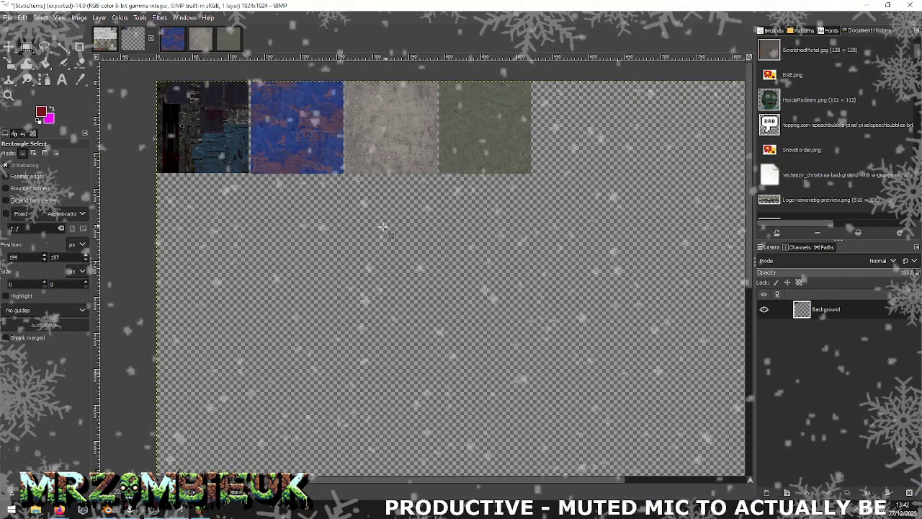
{"action": "left_click", "coordinate": [7, 17]}
{"action": "left_click", "coordinate": [50, 174]}
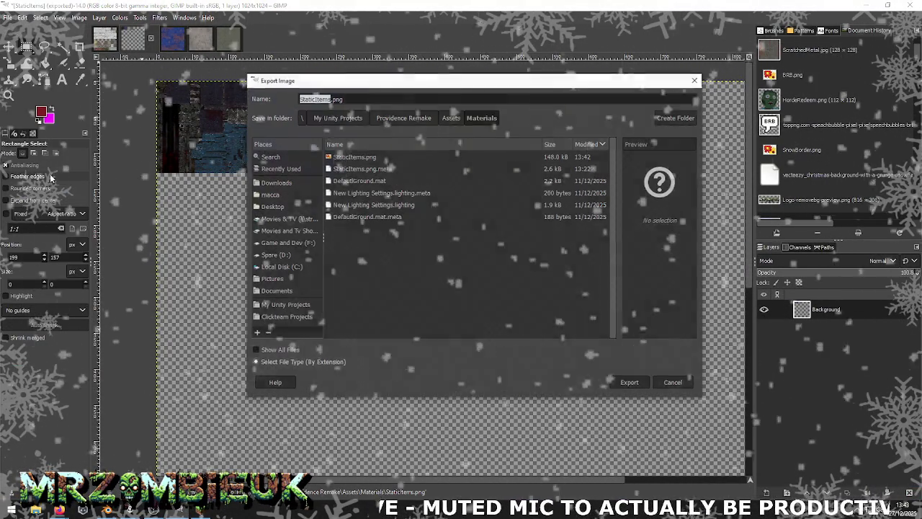
Export the atlas over StaticItems.png in Assets/Maps, replacing it, then return to Unity
{"action": "left_click", "coordinate": [452, 118]}
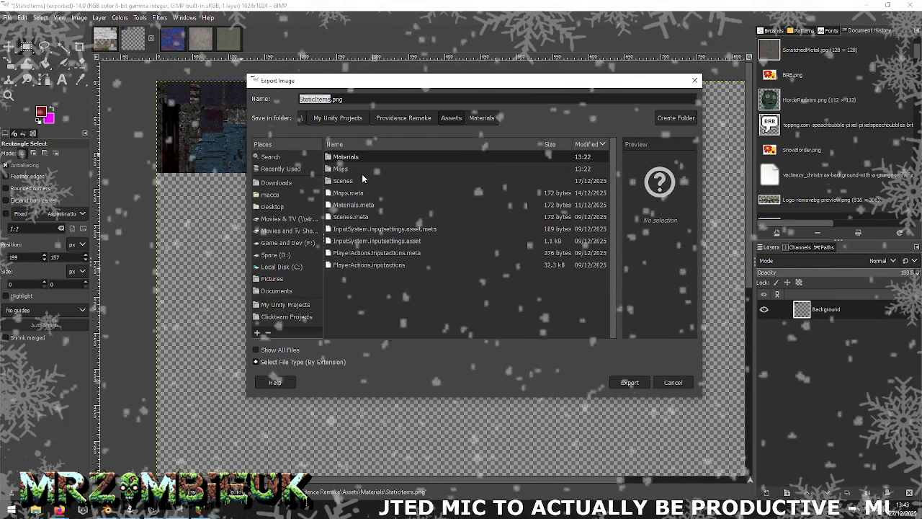
{"action": "double_click", "coordinate": [341, 169]}
{"action": "left_click", "coordinate": [626, 382]}
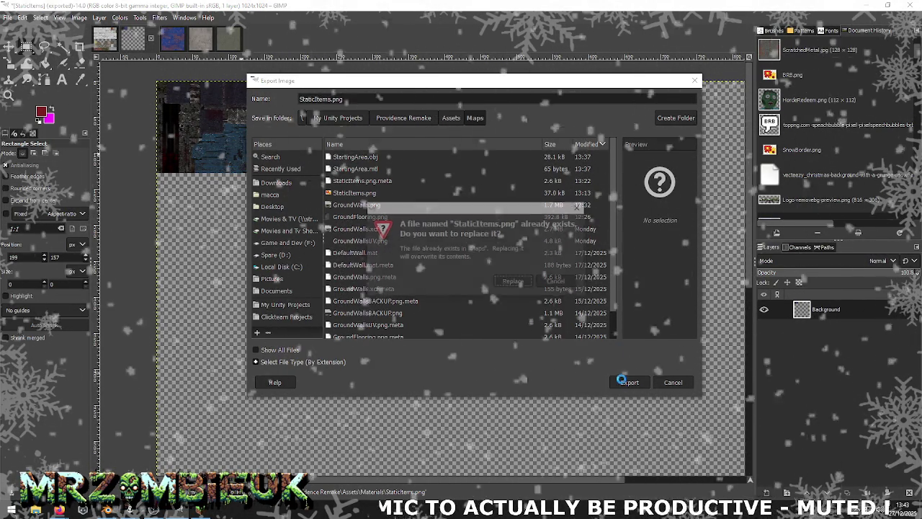
{"action": "left_click", "coordinate": [513, 280]}
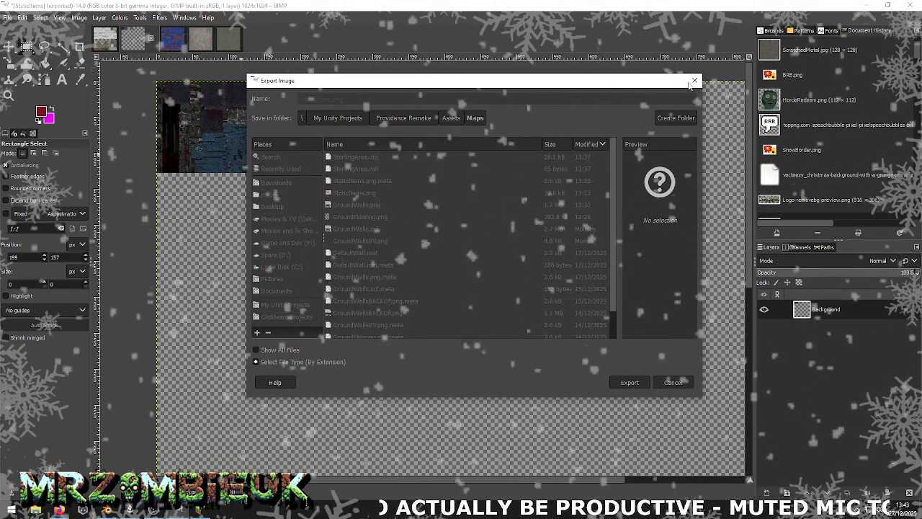
{"action": "left_click", "coordinate": [467, 375]}
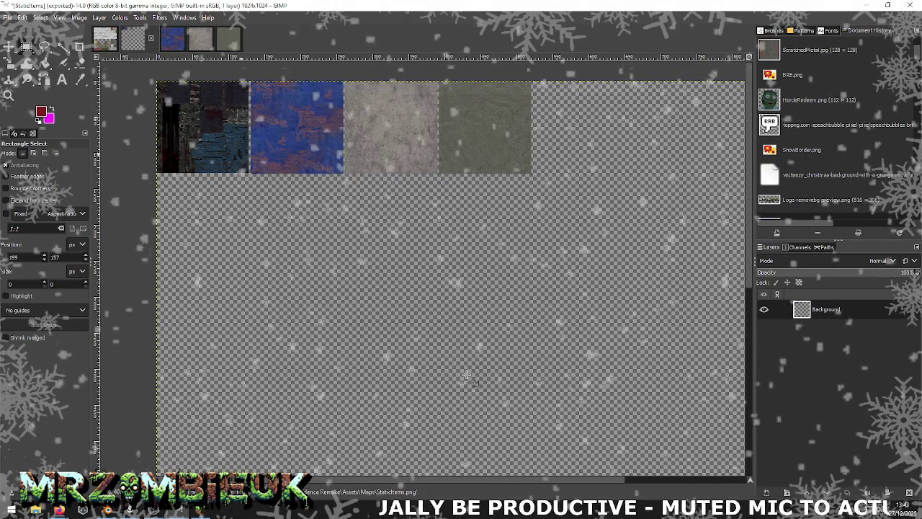
{"action": "key", "text": "alt+Tab"}
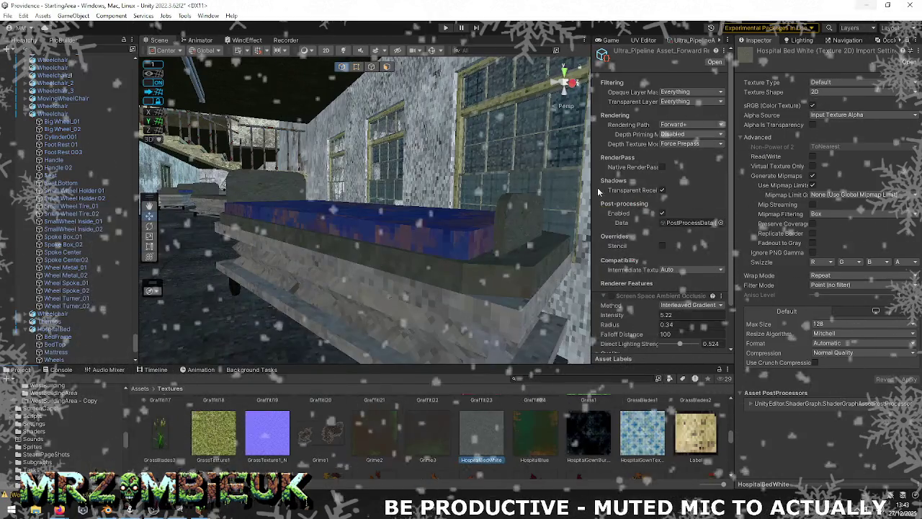
Back in Blender, reload the updated StaticItems texture in the UV Editor
{"action": "key", "text": "alt+Tab"}
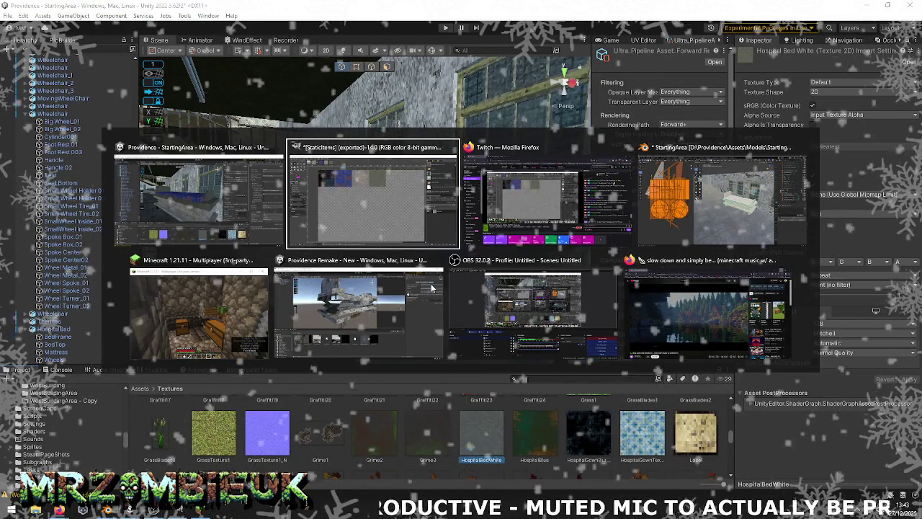
{"action": "key", "text": "alt+Tab"}
{"action": "key", "text": "alt+Tab"}
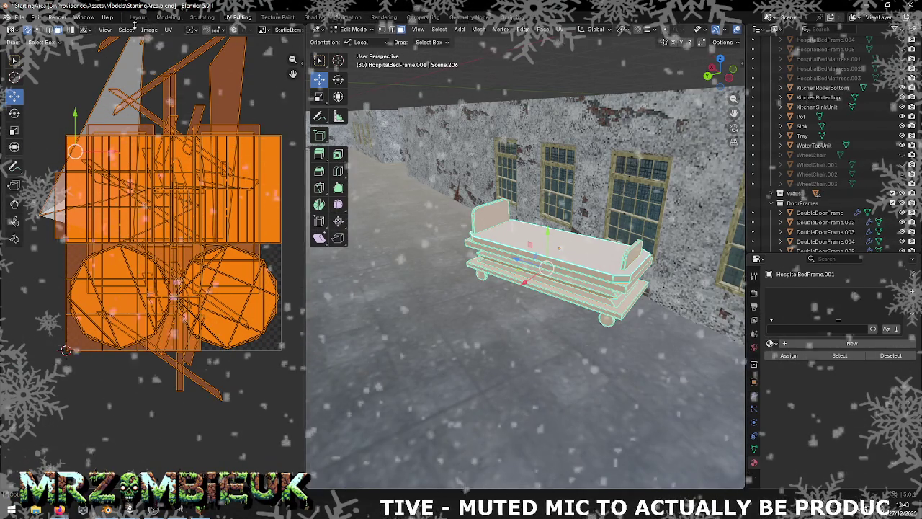
{"action": "left_click", "coordinate": [149, 29]}
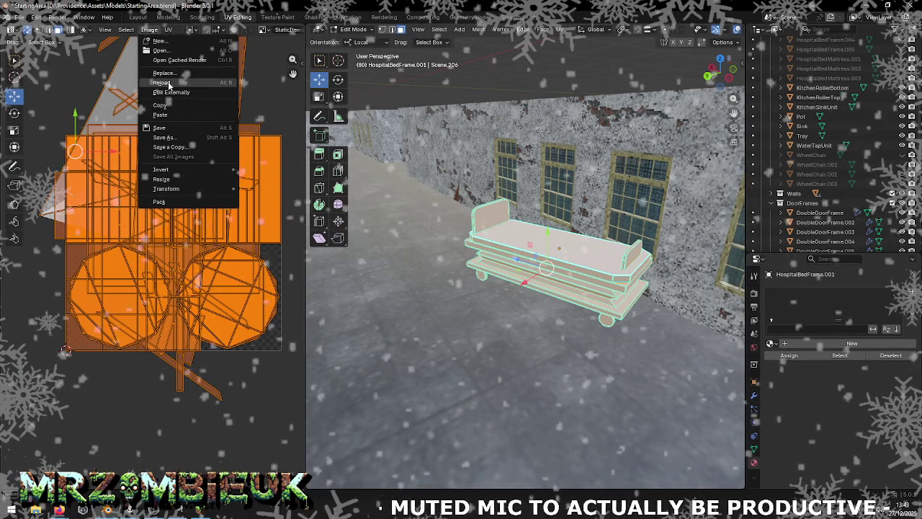
{"action": "left_click", "coordinate": [169, 85]}
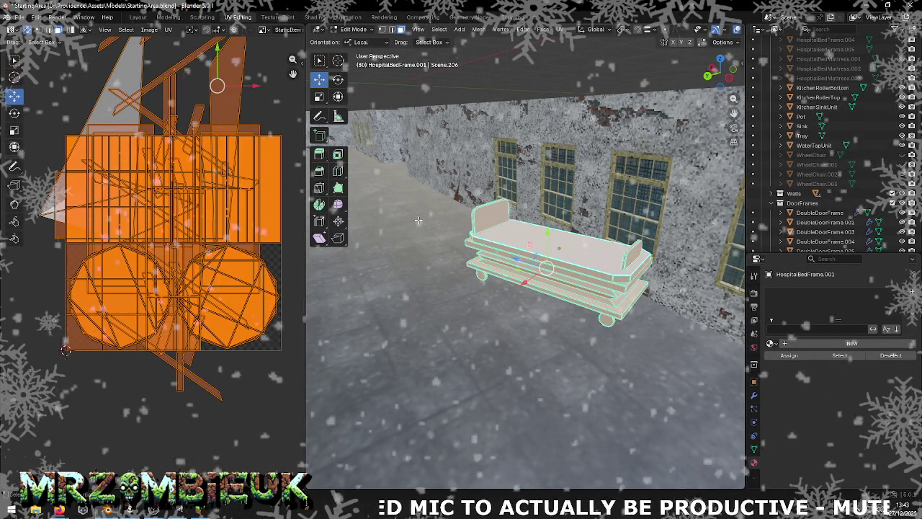
Deselect the UVs, return to Object Mode, select GroundFlooring and save StartingArea.blend
{"action": "left_click", "coordinate": [418, 220]}
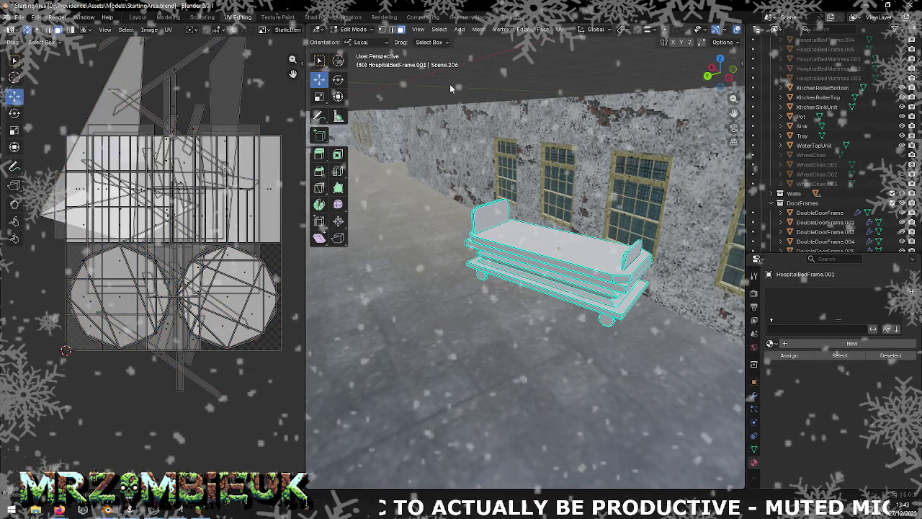
{"action": "key", "text": "Tab"}
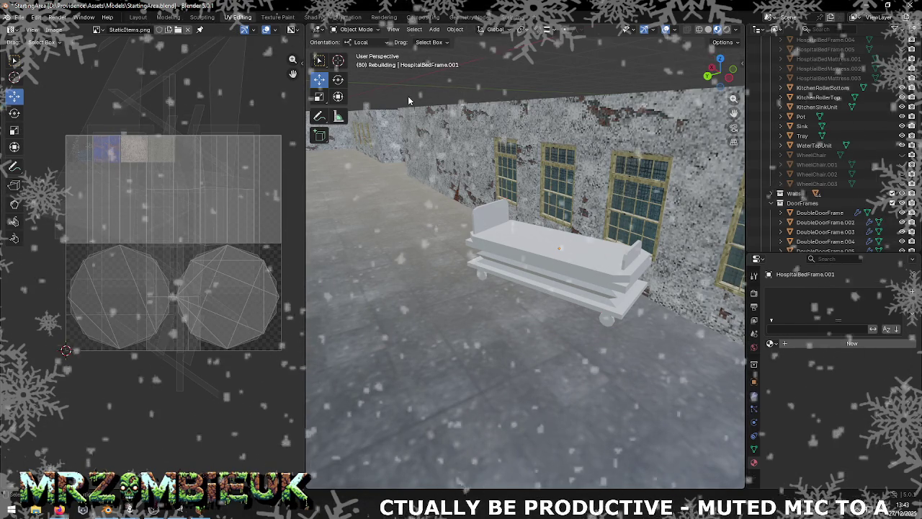
{"action": "scroll", "coordinate": [161, 149], "scroll_direction": "up", "scroll_amount": 4}
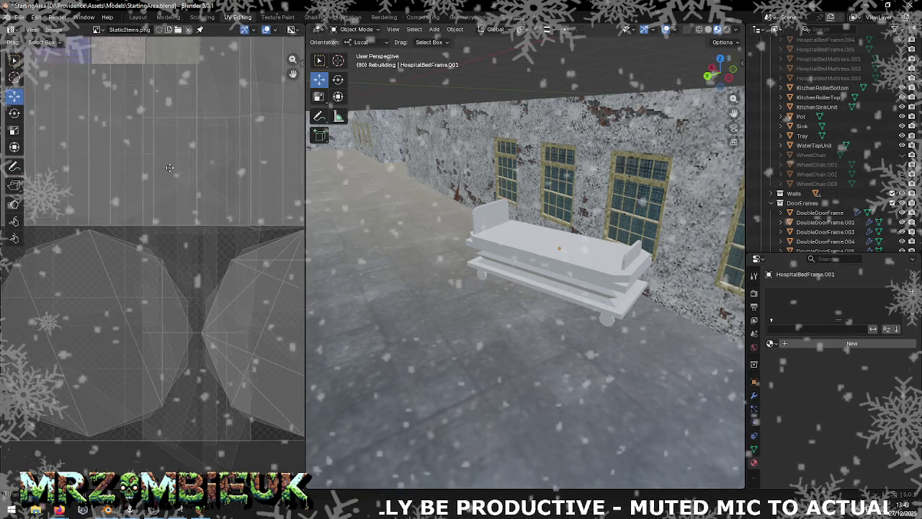
{"action": "scroll", "coordinate": [161, 149], "scroll_direction": "down", "scroll_amount": 4}
{"action": "left_click", "coordinate": [410, 220]}
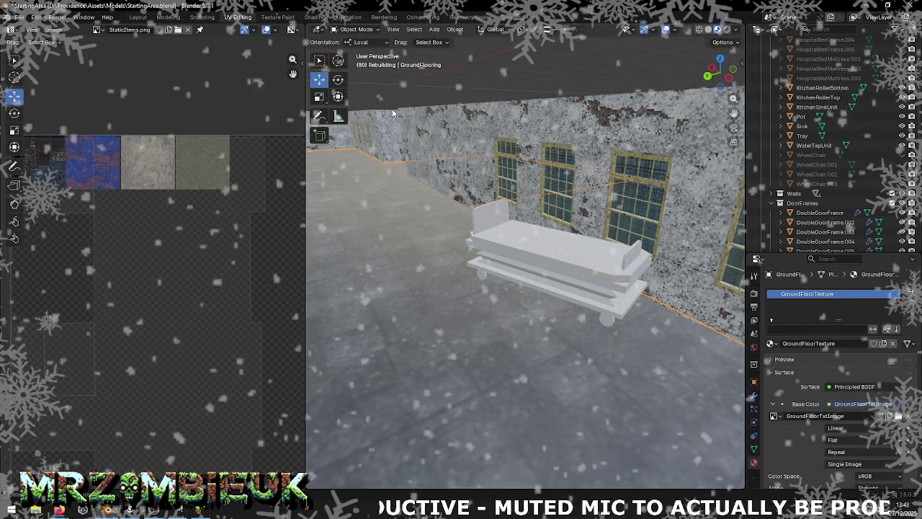
{"action": "left_click", "coordinate": [19, 17]}
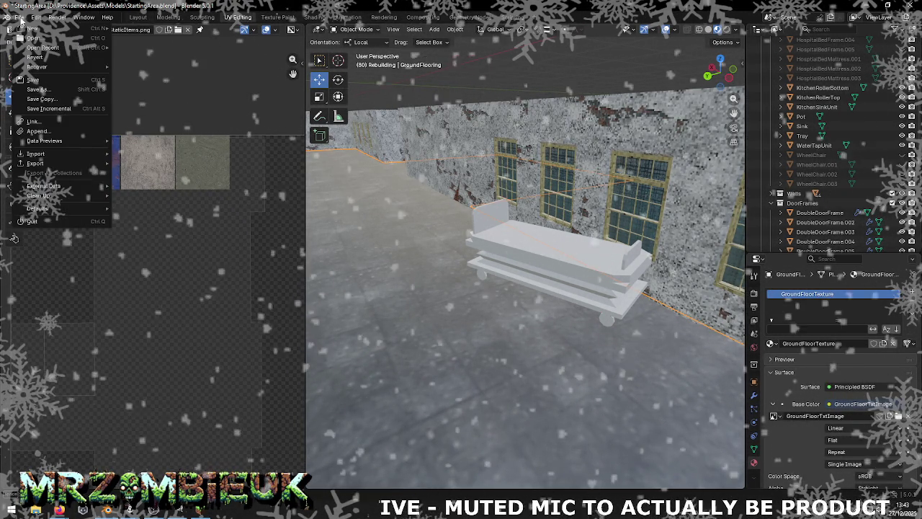
{"action": "left_click", "coordinate": [34, 79]}
{"action": "left_click", "coordinate": [37, 17]}
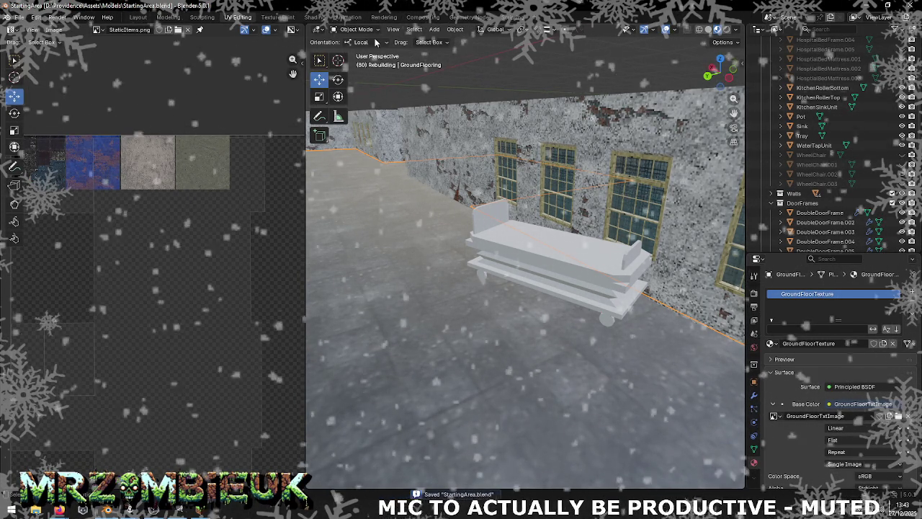
Deselect everything in the scene and bring the atlas texture strip into view
{"action": "left_click", "coordinate": [414, 29]}
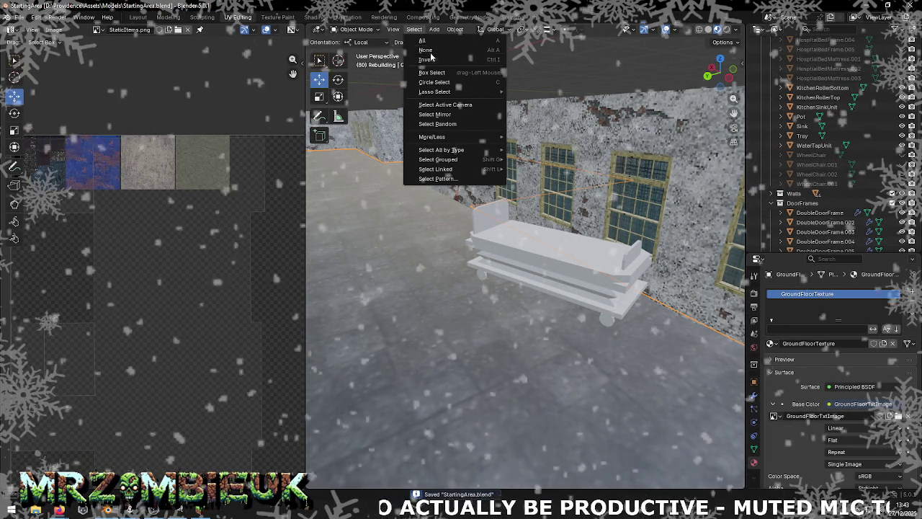
{"action": "left_click", "coordinate": [426, 50]}
{"action": "scroll", "coordinate": [264, 196], "scroll_direction": "down", "scroll_amount": 2}
{"action": "scroll", "coordinate": [264, 195], "scroll_direction": "down", "scroll_amount": 1}
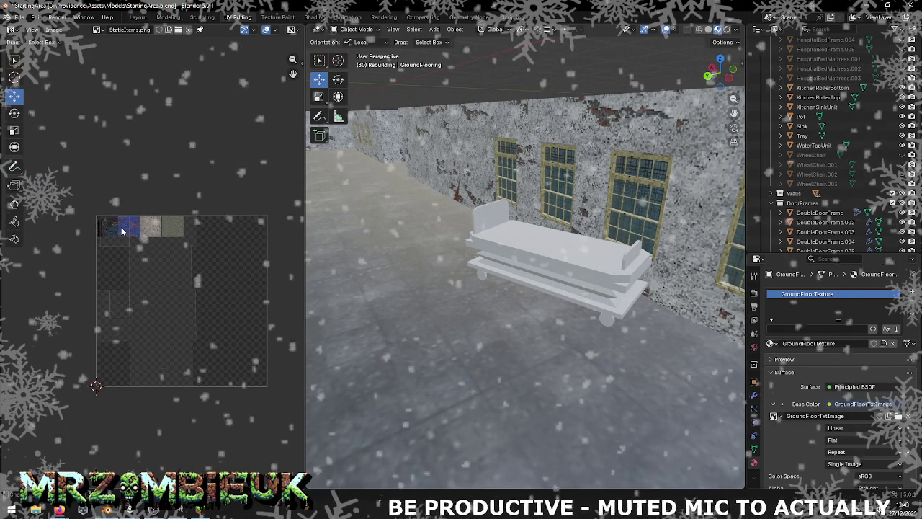
{"action": "scroll", "coordinate": [122, 231], "scroll_direction": "up", "scroll_amount": 5}
{"action": "scroll", "coordinate": [121, 219], "scroll_direction": "up", "scroll_amount": 2}
{"action": "mouse_move", "coordinate": [127, 189]}
{"action": "middle_mouse_down"}
{"action": "mouse_move", "coordinate": [154, 258]}
{"action": "mouse_move", "coordinate": [144, 281]}
{"action": "middle_mouse_up"}
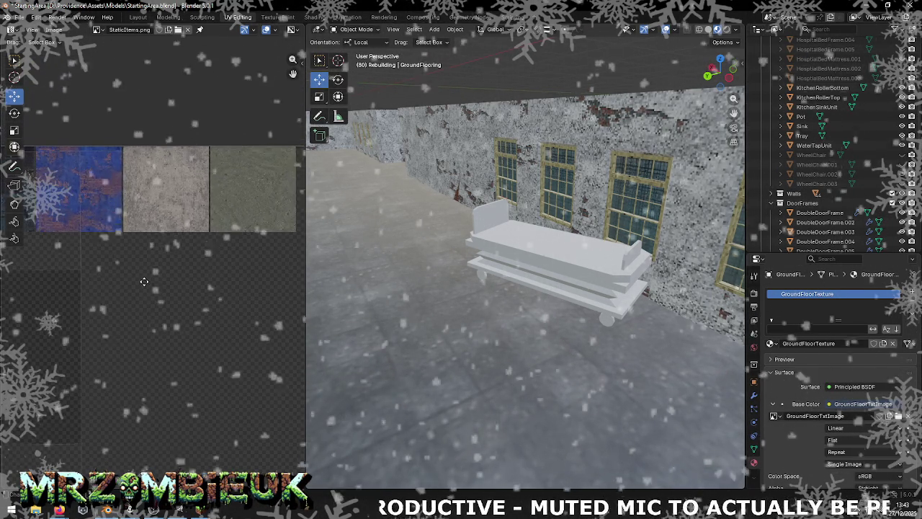
{"action": "scroll", "coordinate": [144, 281], "scroll_direction": "down", "scroll_amount": 1}
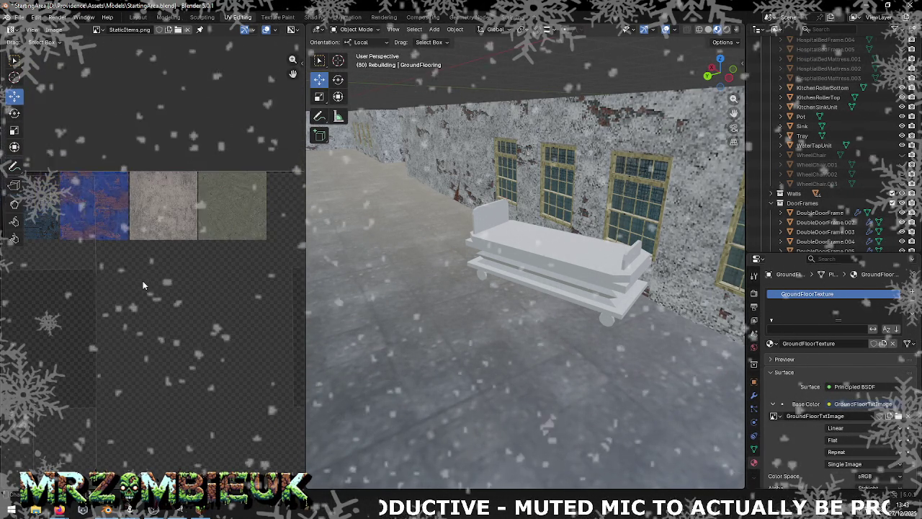
Select the hospital bed frame and compare it with the BedFrame in Unity
{"action": "left_click", "coordinate": [587, 252]}
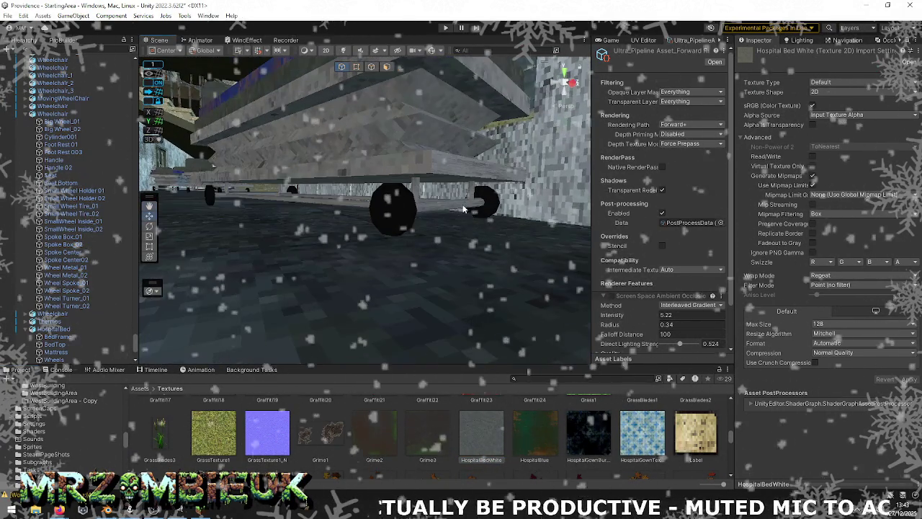
{"action": "key", "text": "w"}
{"action": "left_click", "coordinate": [458, 208]}
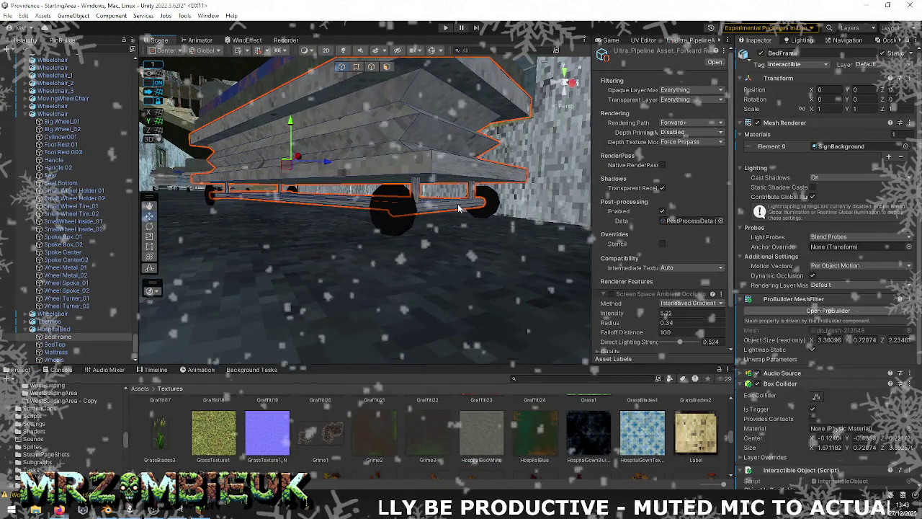
{"action": "mouse_move", "coordinate": [458, 209]}
{"action": "left_mouse_down", "text": "alt"}
{"action": "mouse_move", "coordinate": [464, 224]}
{"action": "mouse_move", "coordinate": [476, 220]}
{"action": "left_mouse_up", "text": "alt"}
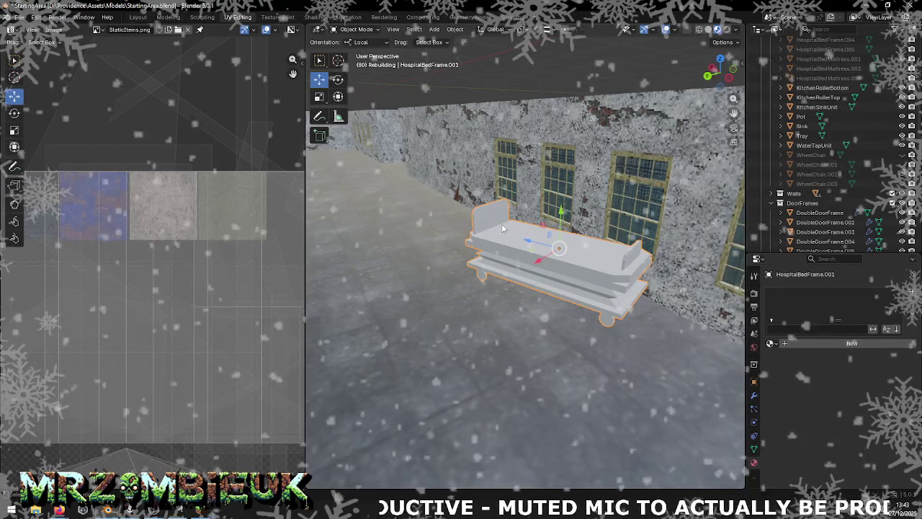
Enter Edit Mode on the bed frame and select its top and front ledge faces
{"action": "scroll", "coordinate": [503, 229], "scroll_direction": "up", "scroll_amount": 2}
{"action": "key", "text": "Tab"}
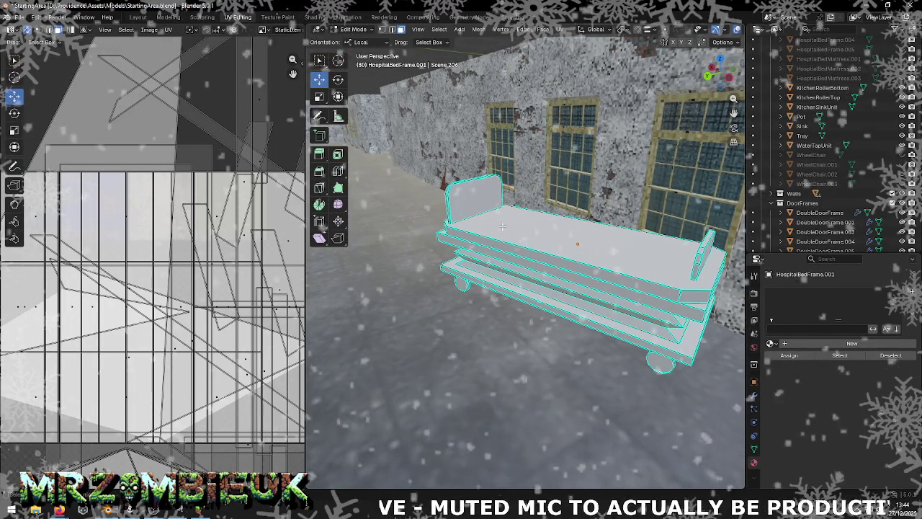
{"action": "mouse_move", "coordinate": [549, 234]}
{"action": "middle_mouse_down"}
{"action": "mouse_move", "coordinate": [494, 187]}
{"action": "mouse_move", "coordinate": [555, 247]}
{"action": "middle_mouse_up"}
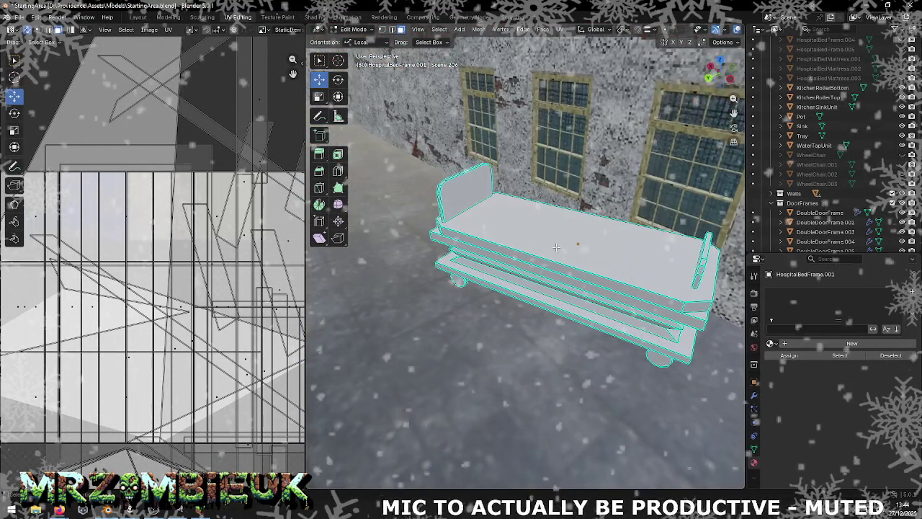
{"action": "key", "text": "Tab"}
{"action": "key", "text": "Tab"}
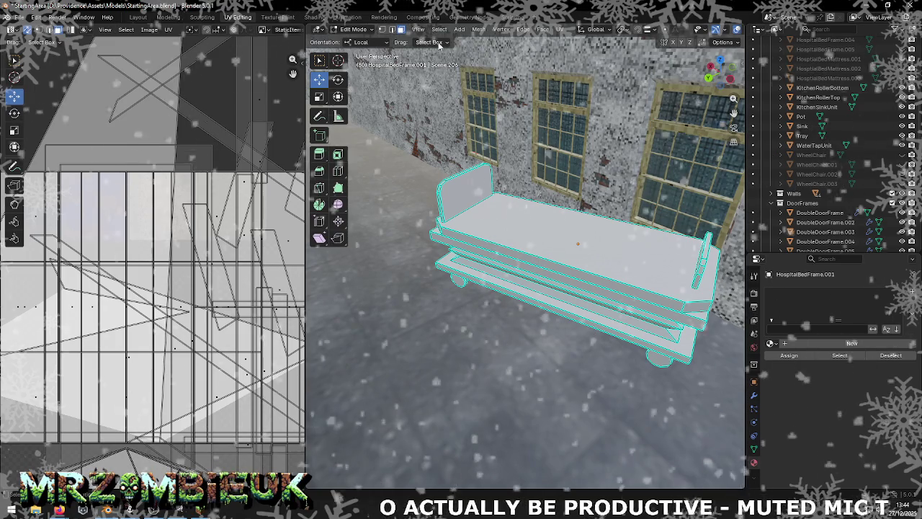
{"action": "left_click", "coordinate": [485, 243]}
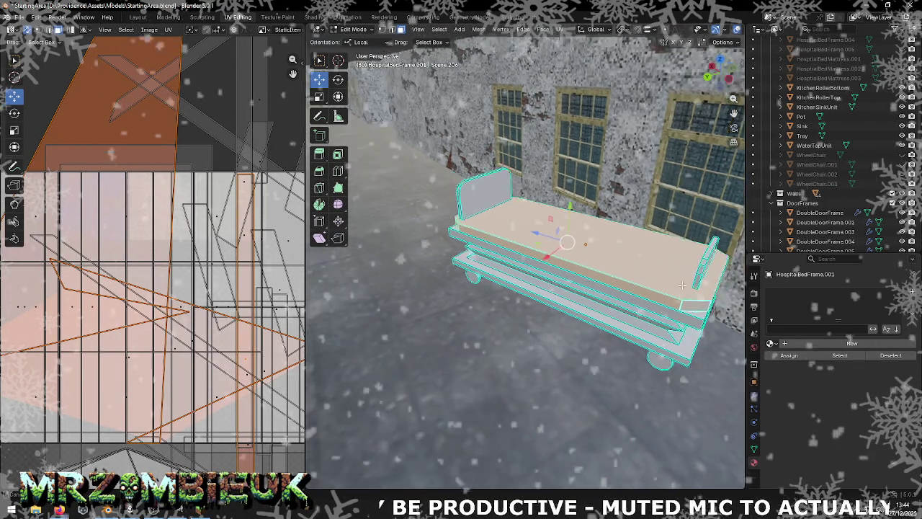
{"action": "middle_click_drag", "start_coordinate": [695, 306], "coordinate": [712, 303]}
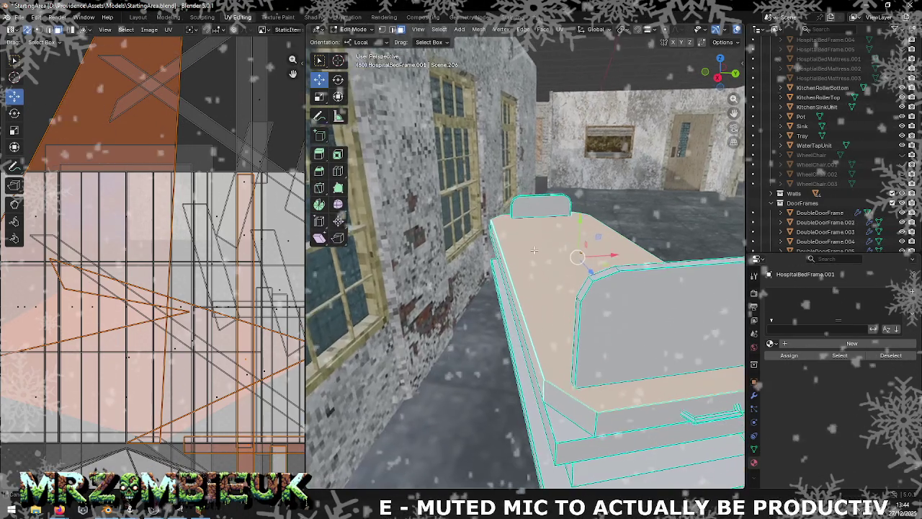
{"action": "middle_click_drag", "start_coordinate": [534, 250], "coordinate": [520, 381]}
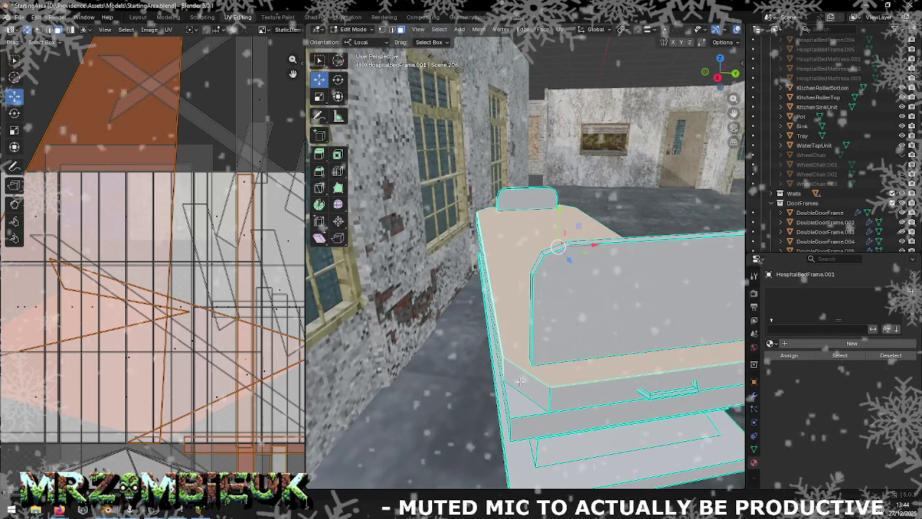
{"action": "left_click", "coordinate": [569, 390], "text": "shift"}
Pan the UV layout to see the islands and frame the selected face in the viewport
{"action": "scroll", "coordinate": [146, 243], "scroll_direction": "down", "scroll_amount": 6}
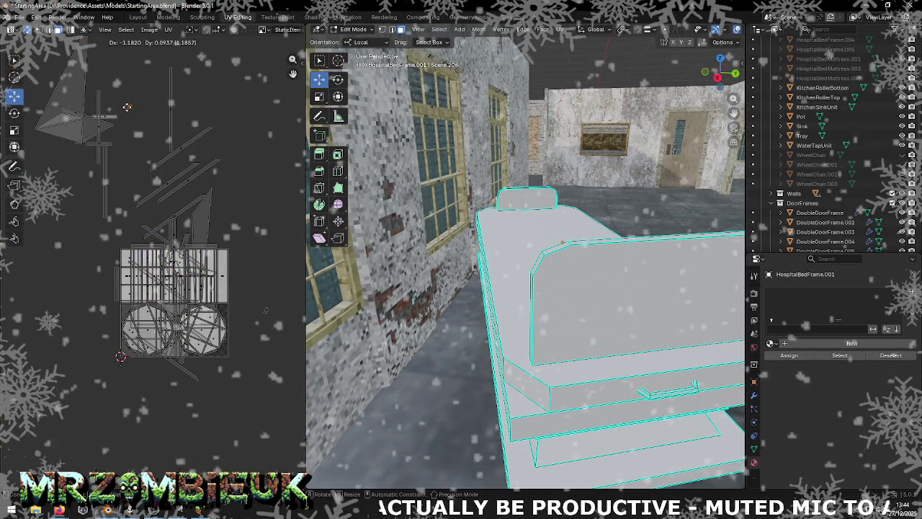
{"action": "middle_click_drag", "start_coordinate": [167, 144], "coordinate": [186, 151]}
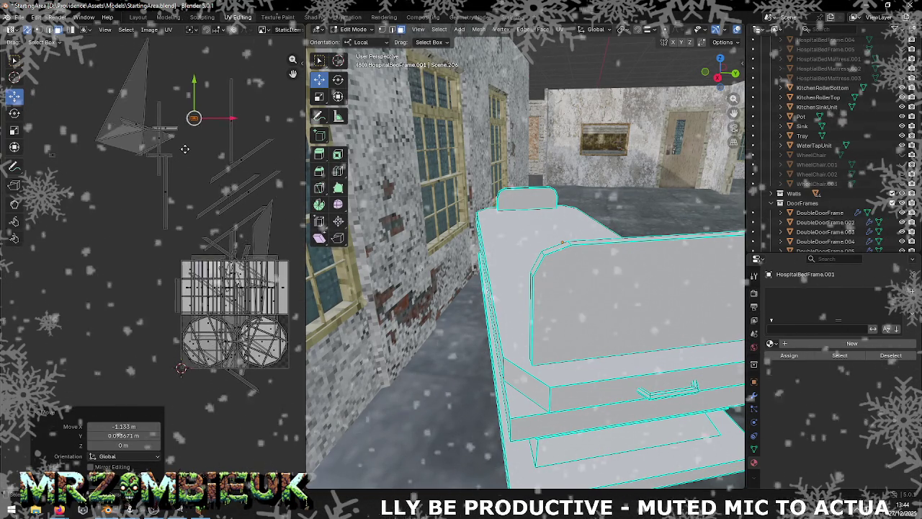
{"action": "left_click", "coordinate": [65, 164]}
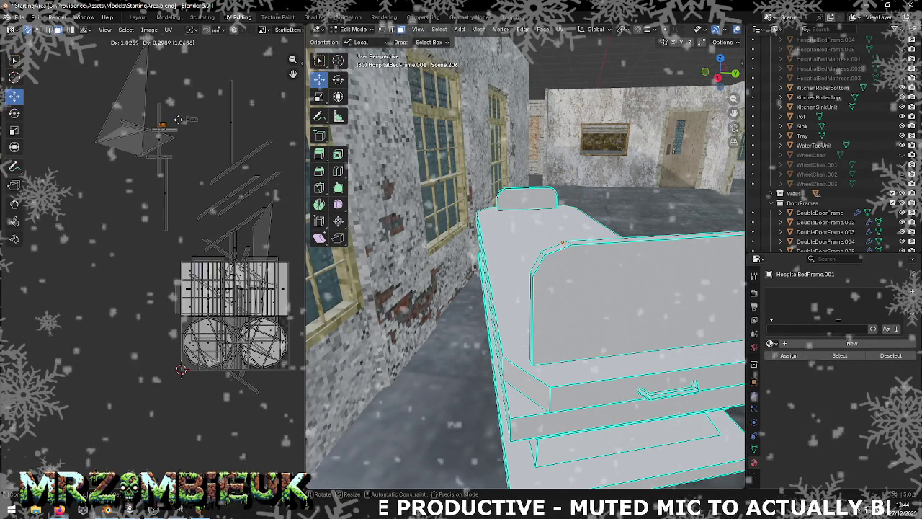
{"action": "middle_click_drag", "start_coordinate": [202, 202], "coordinate": [243, 295]}
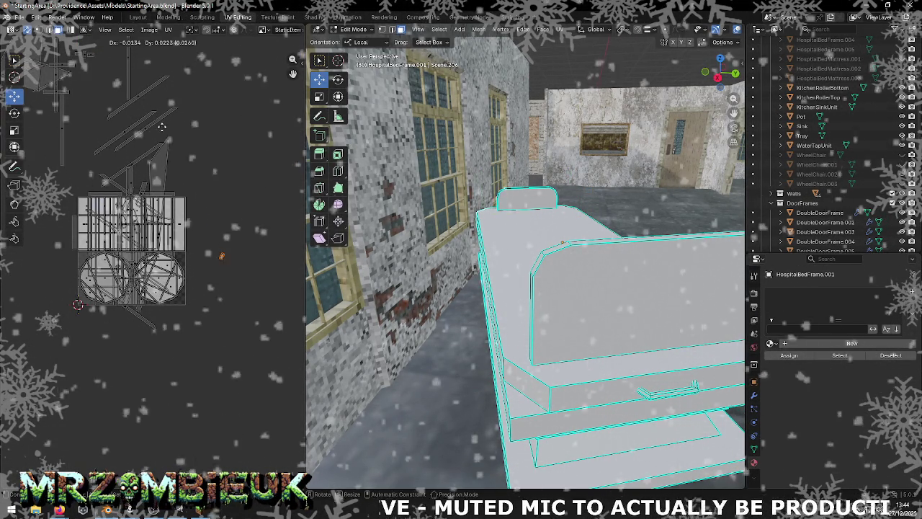
{"action": "middle_click_drag", "start_coordinate": [567, 214], "coordinate": [401, 261]}
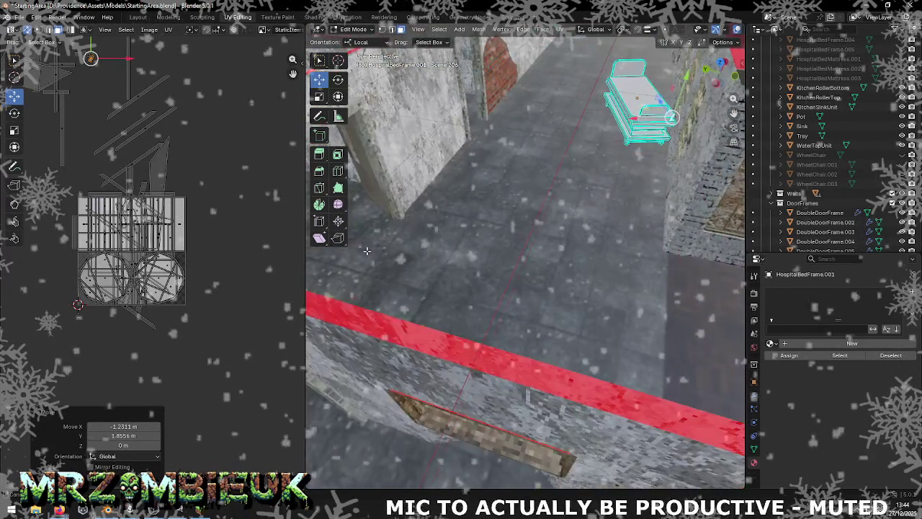
{"action": "key", "text": "KP_Decimal"}
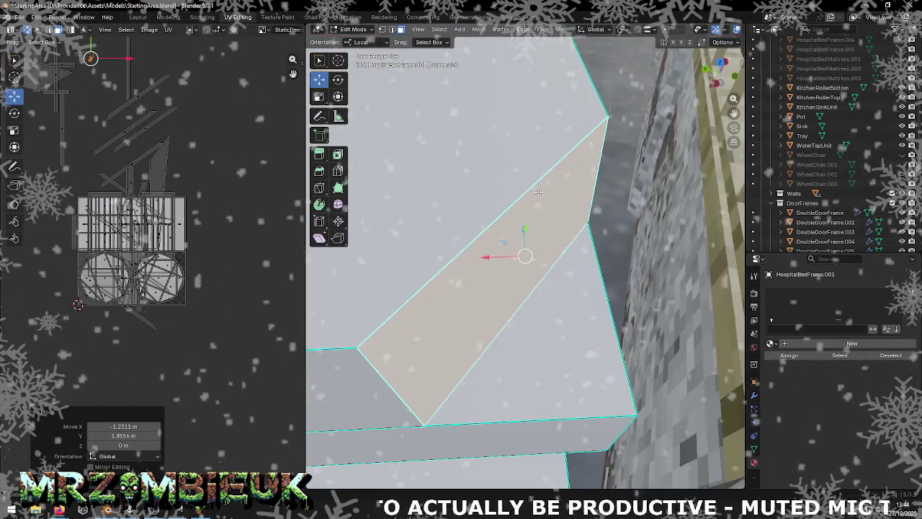
Move a face's corner UV, then shift the top face's UV island right and up
{"action": "scroll", "coordinate": [545, 229], "scroll_direction": "down", "scroll_amount": 3}
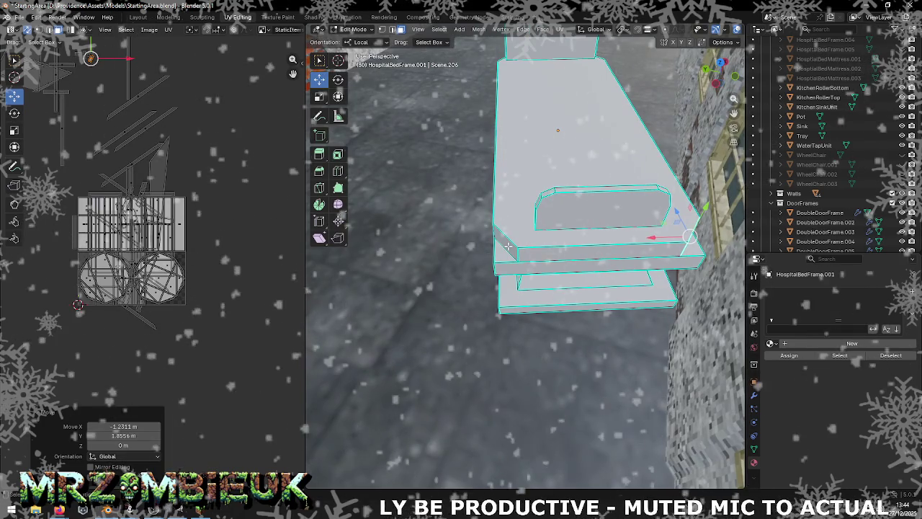
{"action": "left_click", "coordinate": [508, 247]}
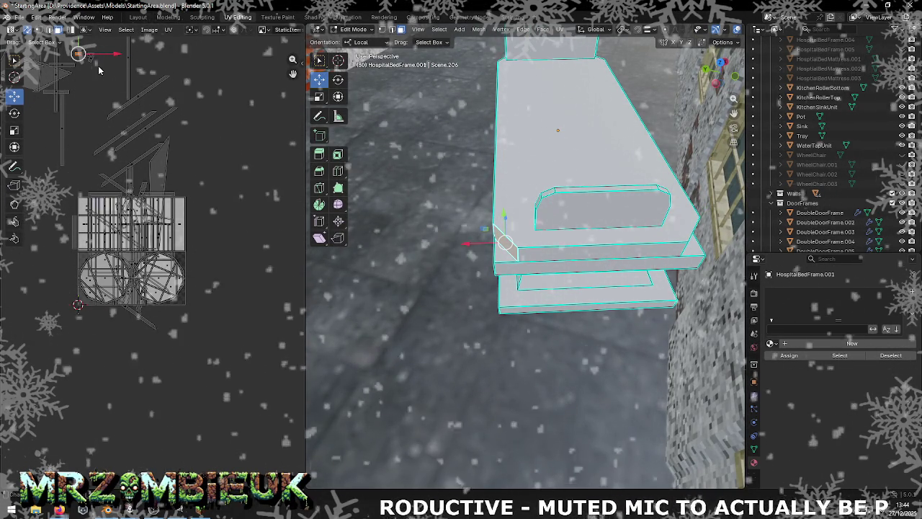
{"action": "key", "text": "g"}
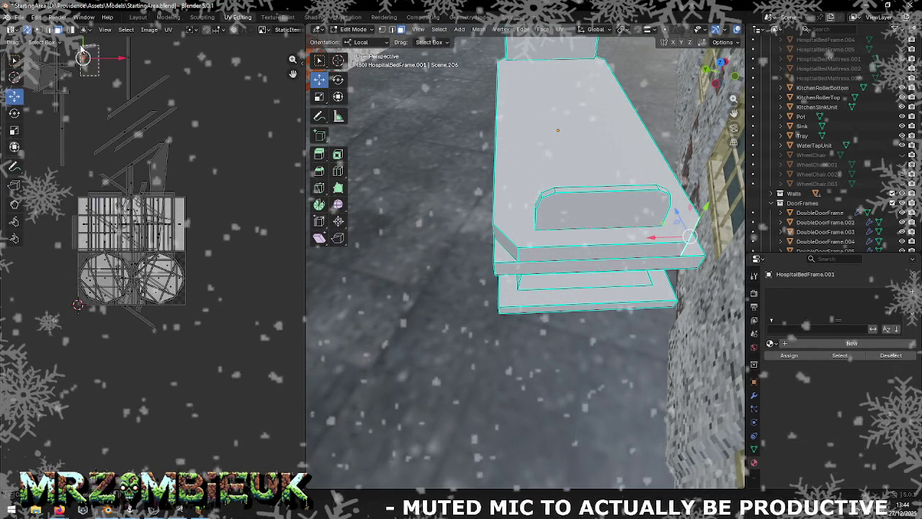
{"action": "left_click", "coordinate": [78, 62]}
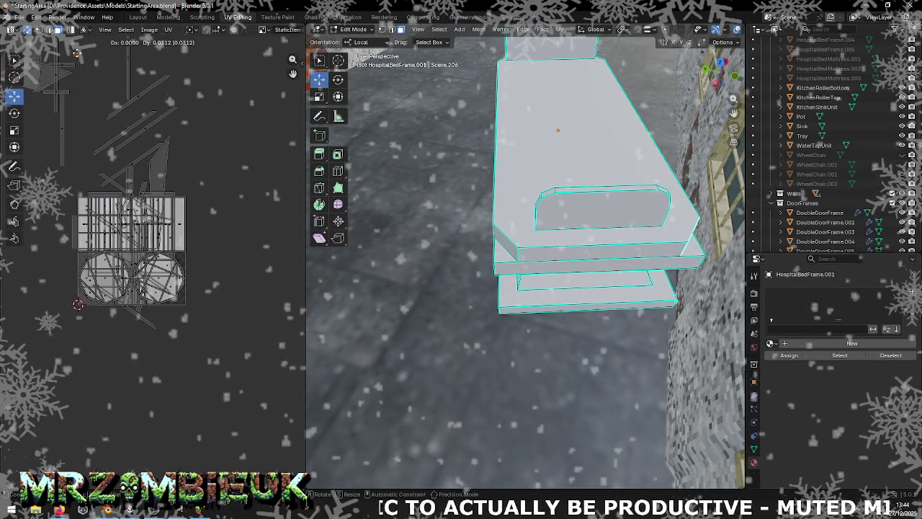
{"action": "middle_click_drag", "start_coordinate": [87, 70], "coordinate": [201, 149]}
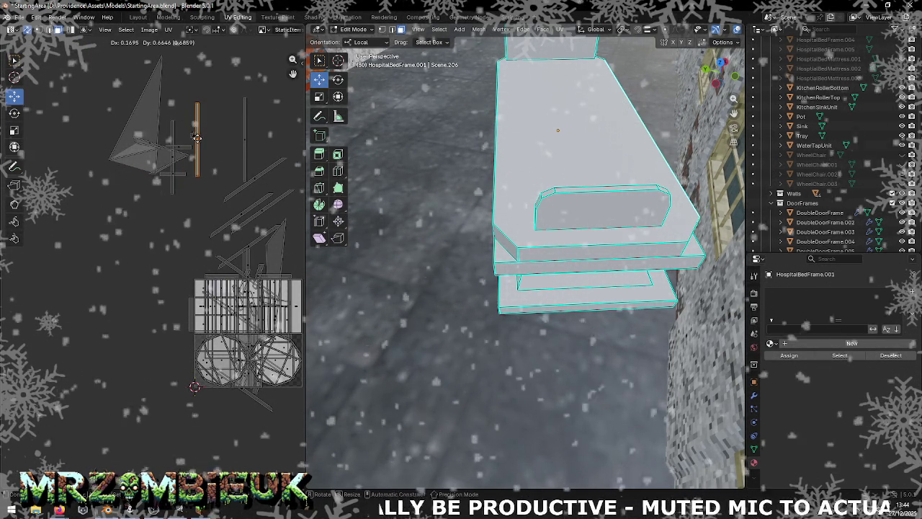
{"action": "key", "text": "g"}
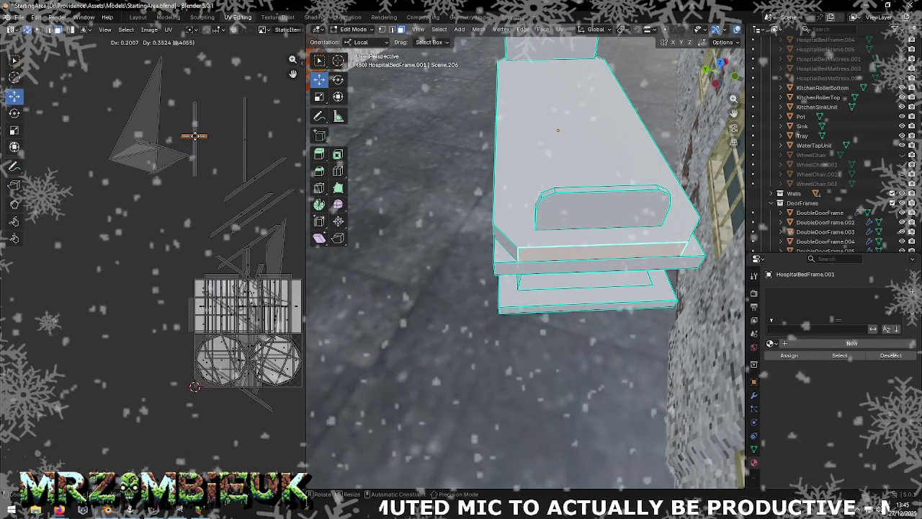
{"action": "left_click", "coordinate": [149, 146]}
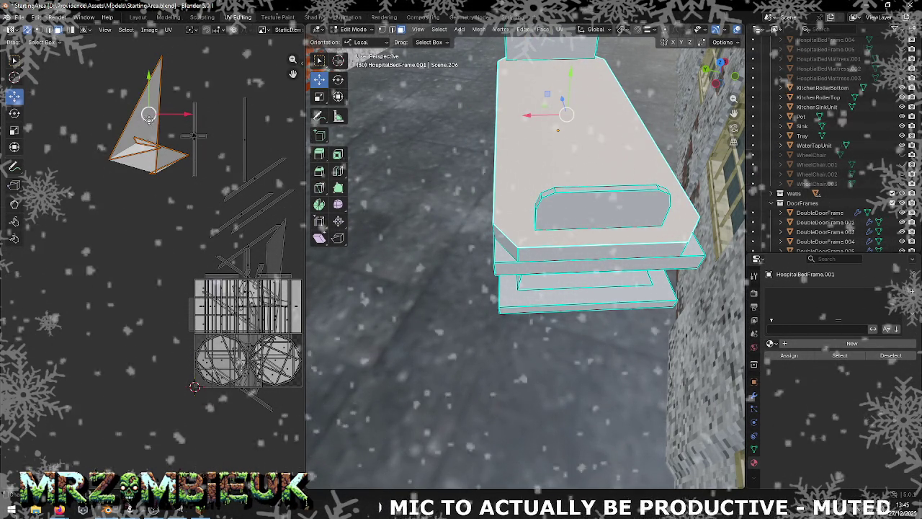
{"action": "key", "text": "g"}
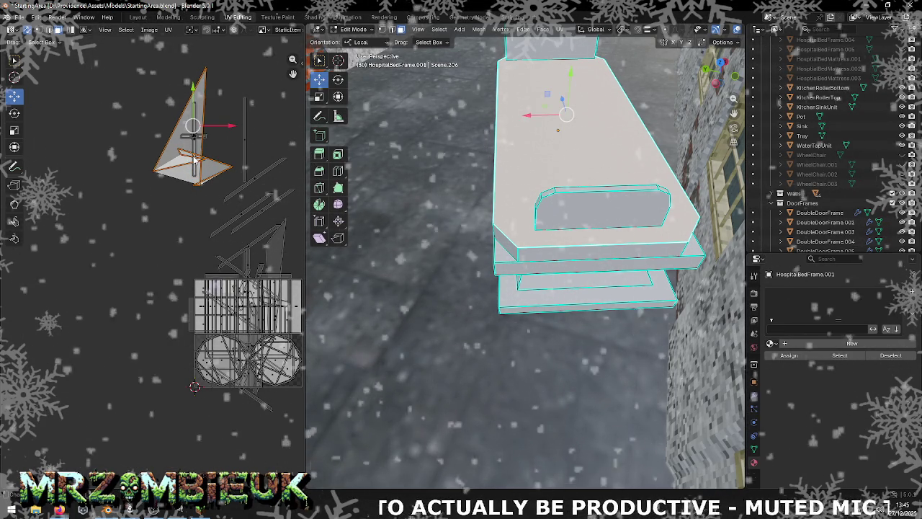
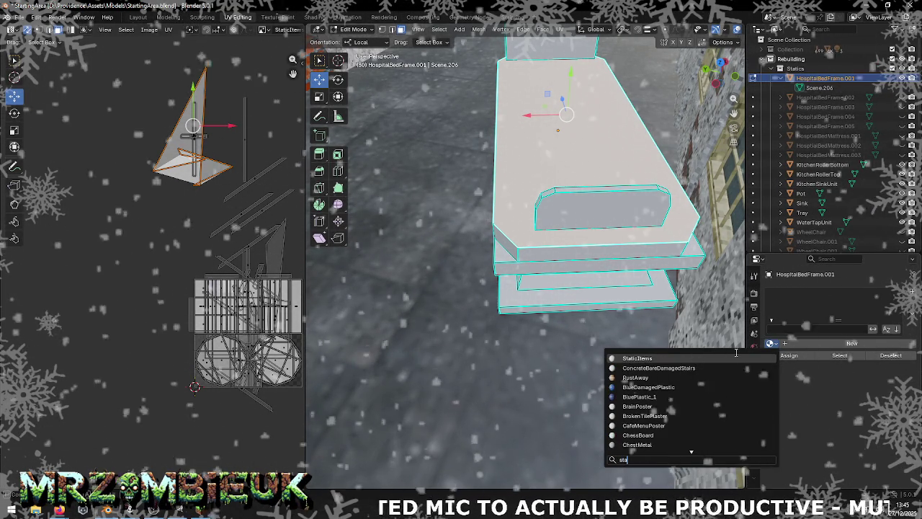
Assign the StaticItems material to the hospital bed frame and select its top face
{"action": "left_click", "coordinate": [673, 359]}
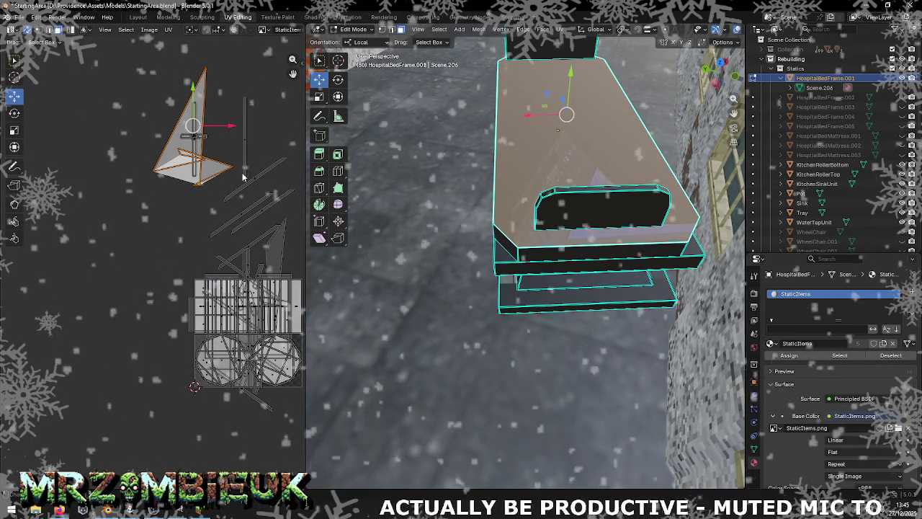
{"action": "middle_click_drag", "start_coordinate": [277, 268], "coordinate": [226, 212]}
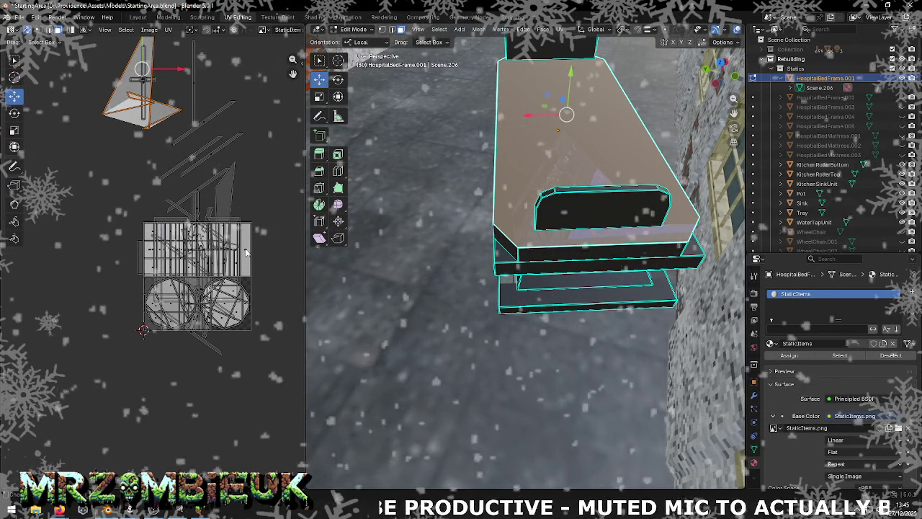
{"action": "left_click", "coordinate": [565, 169]}
{"action": "left_click", "coordinate": [565, 168]}
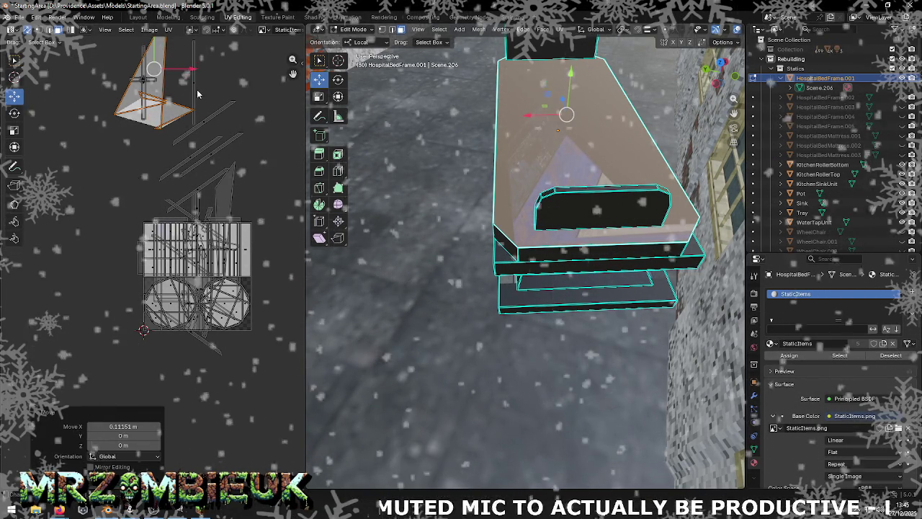
Box-select all the bed frame's UV islands and move them left off the atlas tile
{"action": "left_click", "coordinate": [192, 83]}
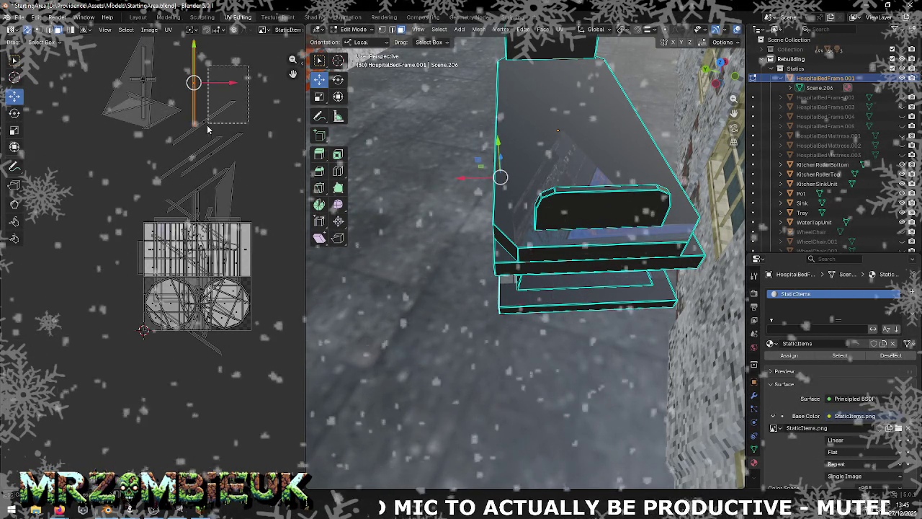
{"action": "left_click_drag", "start_coordinate": [245, 101], "coordinate": [72, 363], "text": "shift"}
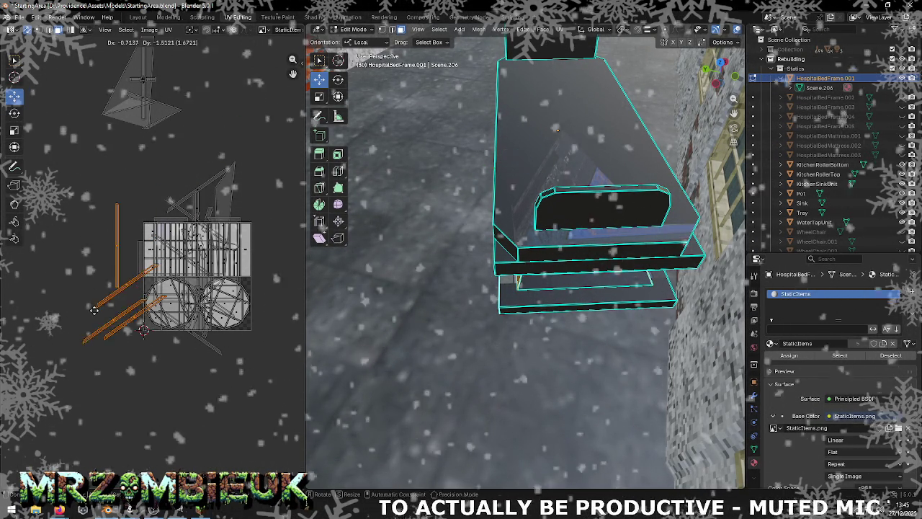
{"action": "left_click_drag", "start_coordinate": [126, 179], "coordinate": [288, 393]}
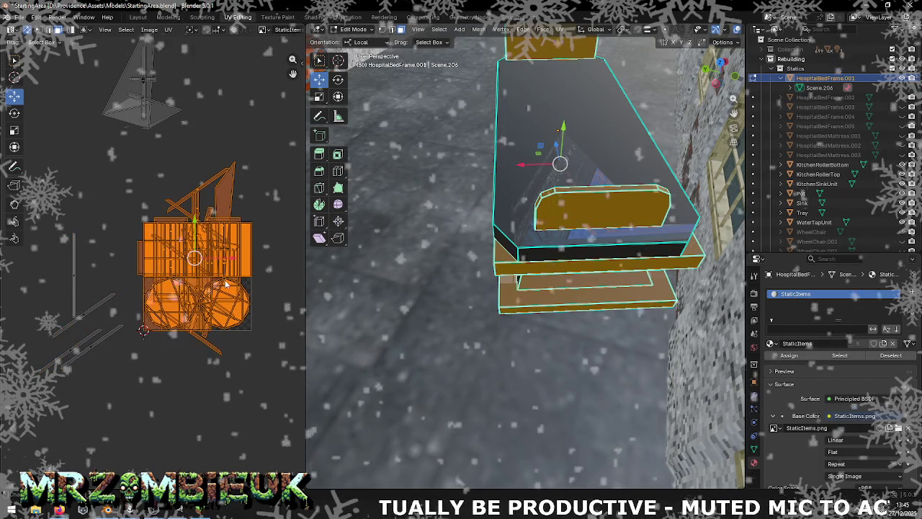
{"action": "key", "text": "g"}
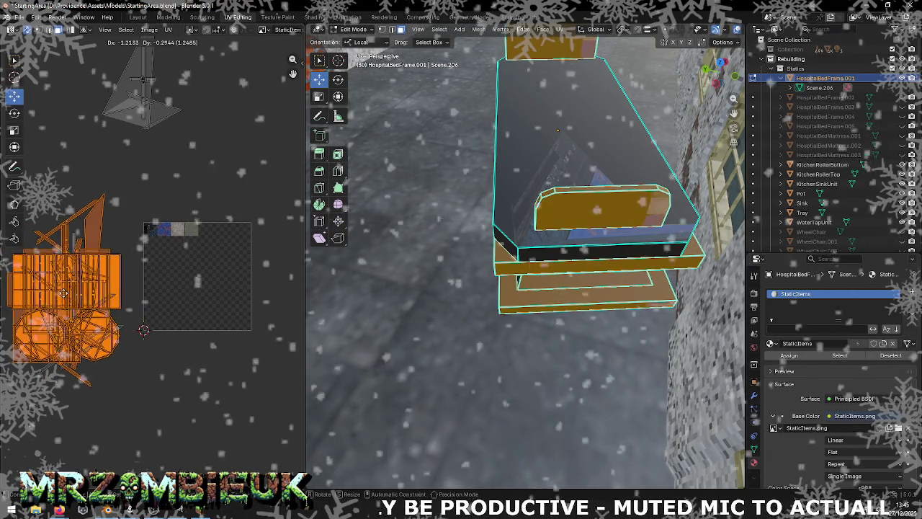
{"action": "left_click_drag", "start_coordinate": [144, 78], "coordinate": [124, 74]}
{"action": "left_click", "coordinate": [137, 85]}
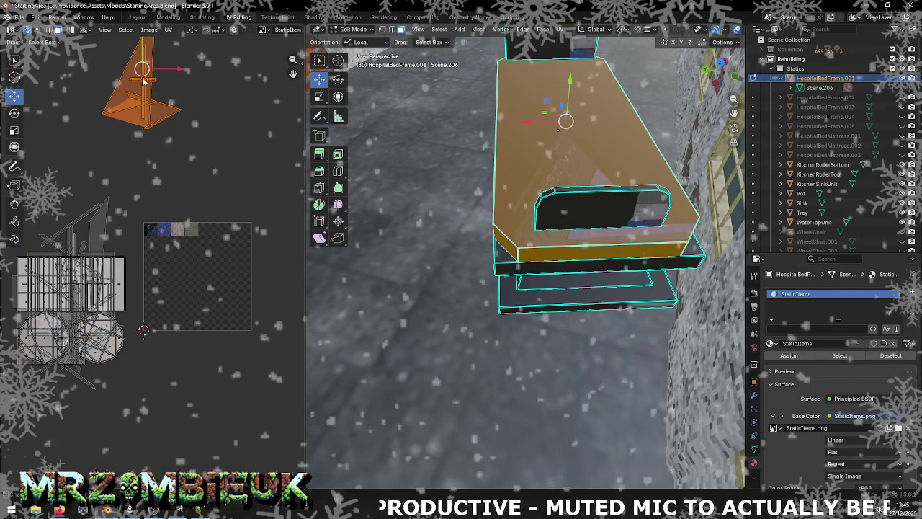
Move the triangular top-face UV island down, then slide it back upward
{"action": "key", "text": "g"}
{"action": "left_click", "coordinate": [176, 256]}
{"action": "scroll", "coordinate": [177, 257], "scroll_direction": "up", "scroll_amount": 5}
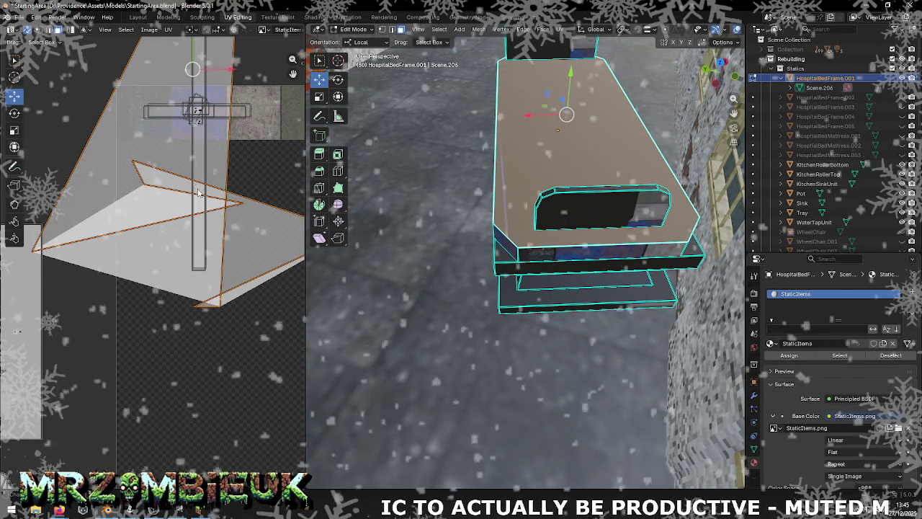
{"action": "scroll", "coordinate": [198, 186], "scroll_direction": "down", "scroll_amount": 1}
{"action": "left_click_drag", "start_coordinate": [179, 113], "coordinate": [180, 58]}
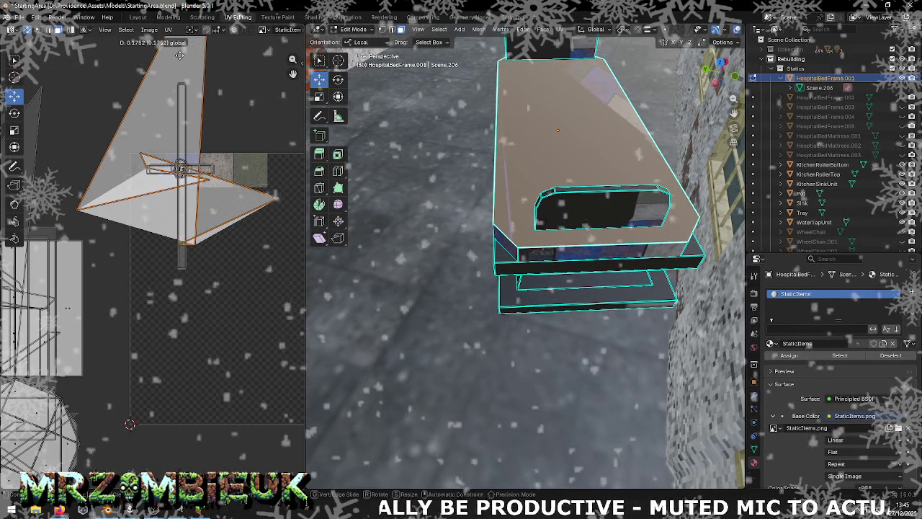
{"action": "middle_click_drag", "start_coordinate": [207, 215], "coordinate": [208, 222]}
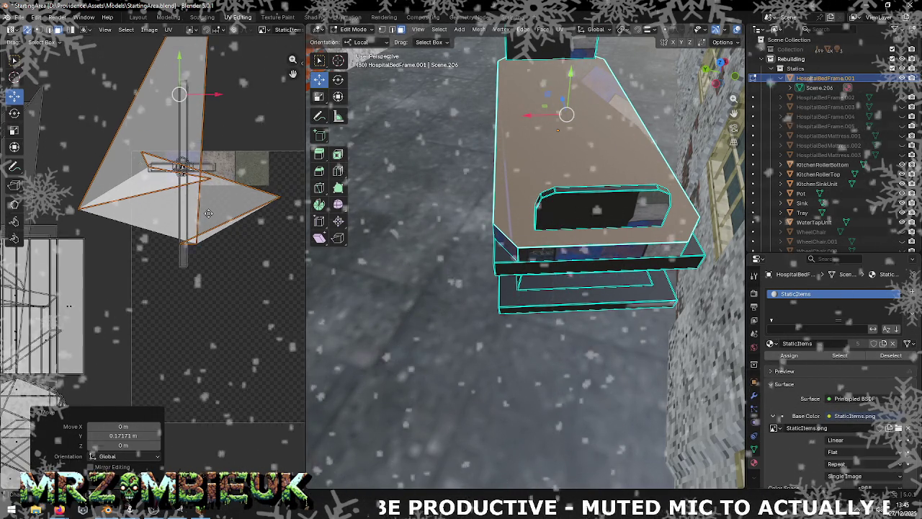
Shrink the triangular UV island with the Scale tool
{"action": "left_click", "coordinate": [14, 130]}
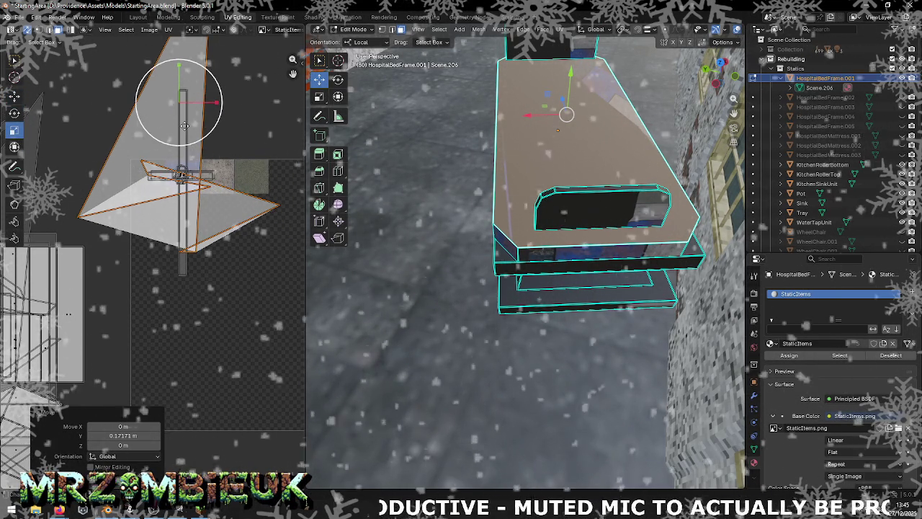
{"action": "left_click_drag", "start_coordinate": [161, 119], "coordinate": [165, 102]}
{"action": "scroll", "coordinate": [196, 164], "scroll_direction": "up", "scroll_amount": 3}
{"action": "middle_click_drag", "start_coordinate": [196, 165], "coordinate": [205, 303]}
{"action": "scroll", "coordinate": [225, 157], "scroll_direction": "up", "scroll_amount": 2}
{"action": "mouse_move", "coordinate": [211, 124]}
{"action": "left_mouse_down"}
{"action": "mouse_move", "coordinate": [204, 102]}
{"action": "mouse_move", "coordinate": [210, 238]}
{"action": "left_mouse_up"}
{"action": "left_click", "coordinate": [15, 96]}
Reposition individual corner vertices of the top-face UV island, pulling the bottom vertex down
{"action": "mouse_move", "coordinate": [485, 196]}
{"action": "middle_mouse_down"}
{"action": "mouse_move", "coordinate": [582, 193]}
{"action": "mouse_move", "coordinate": [548, 216]}
{"action": "middle_mouse_up"}
{"action": "scroll", "coordinate": [214, 232], "scroll_direction": "up", "scroll_amount": 2}
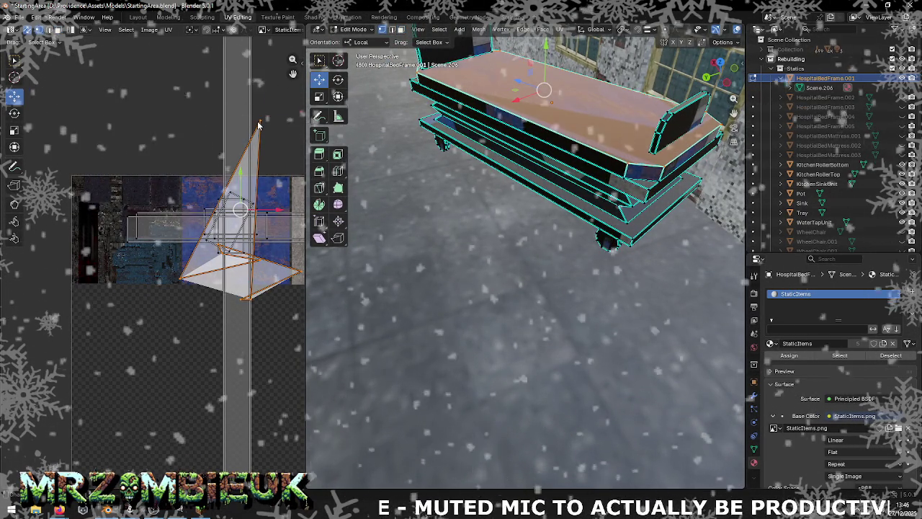
{"action": "left_click", "coordinate": [627, 164]}
{"action": "left_click_drag", "start_coordinate": [260, 120], "coordinate": [189, 117]}
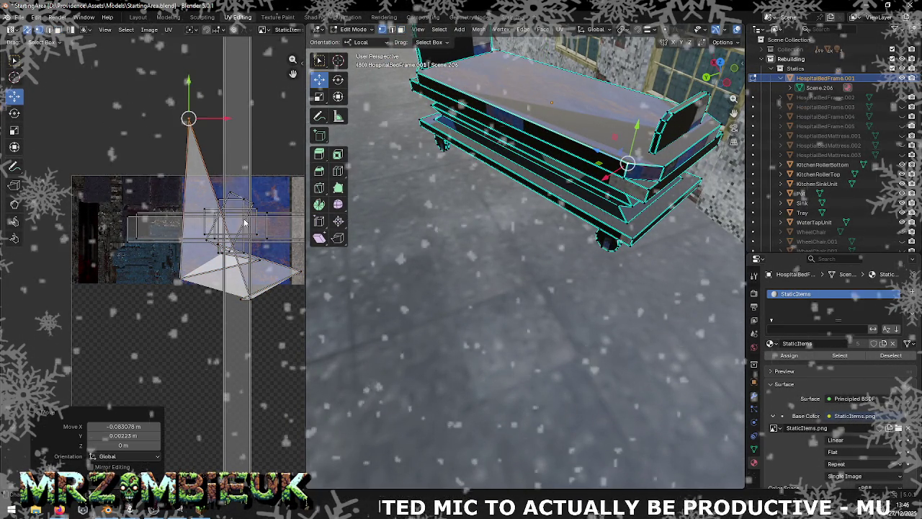
{"action": "left_click_drag", "start_coordinate": [188, 117], "coordinate": [266, 137]}
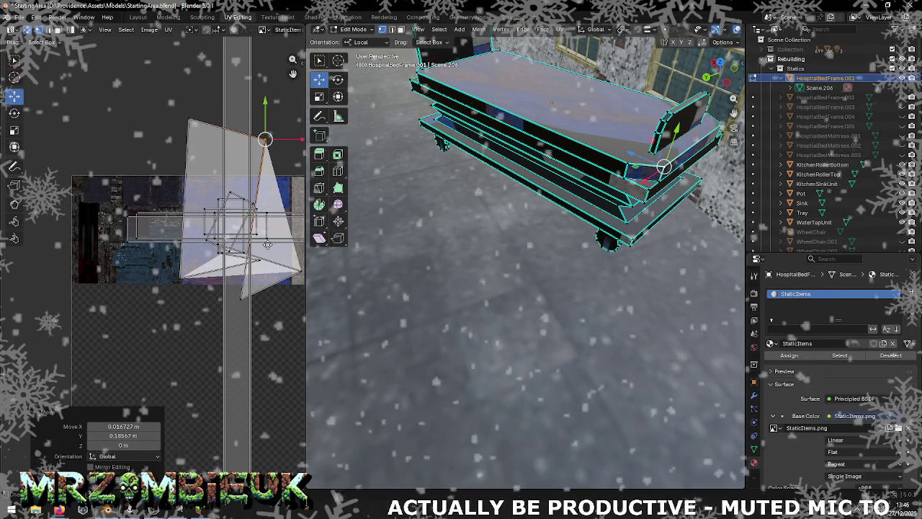
{"action": "middle_click_drag", "start_coordinate": [278, 232], "coordinate": [218, 232]}
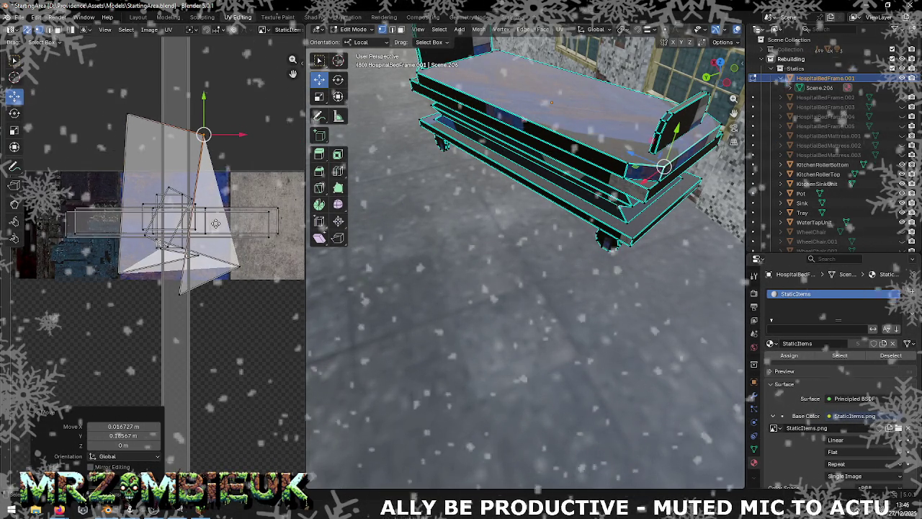
{"action": "left_click_drag", "start_coordinate": [181, 299], "coordinate": [248, 152]}
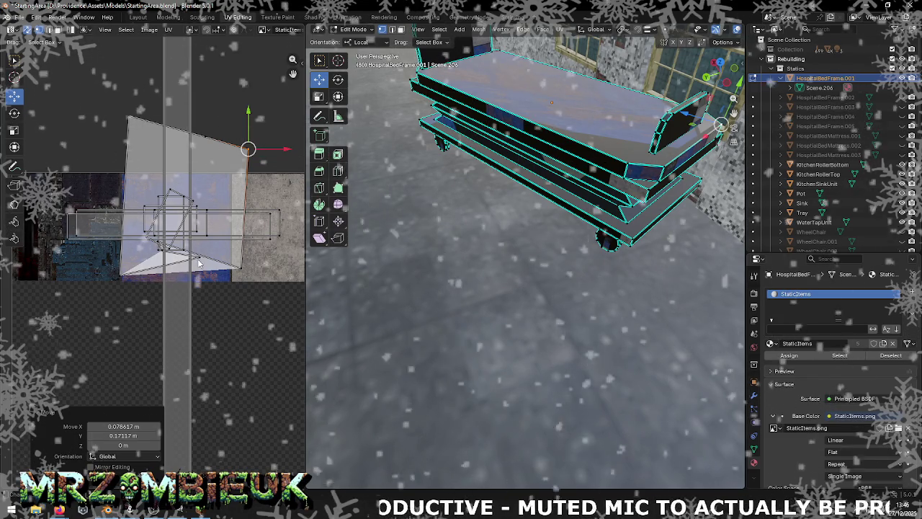
{"action": "left_click_drag", "start_coordinate": [154, 257], "coordinate": [153, 257]}
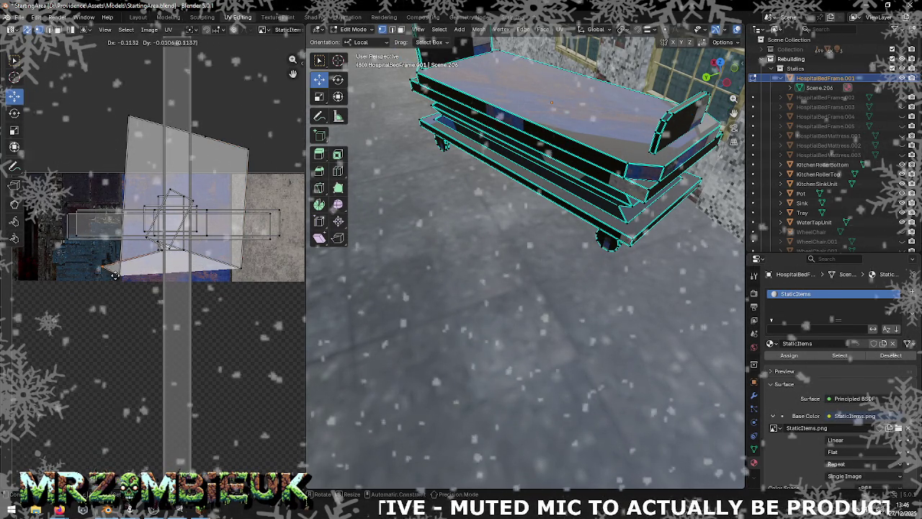
{"action": "left_click", "coordinate": [189, 261]}
{"action": "left_click_drag", "start_coordinate": [200, 257], "coordinate": [189, 295]}
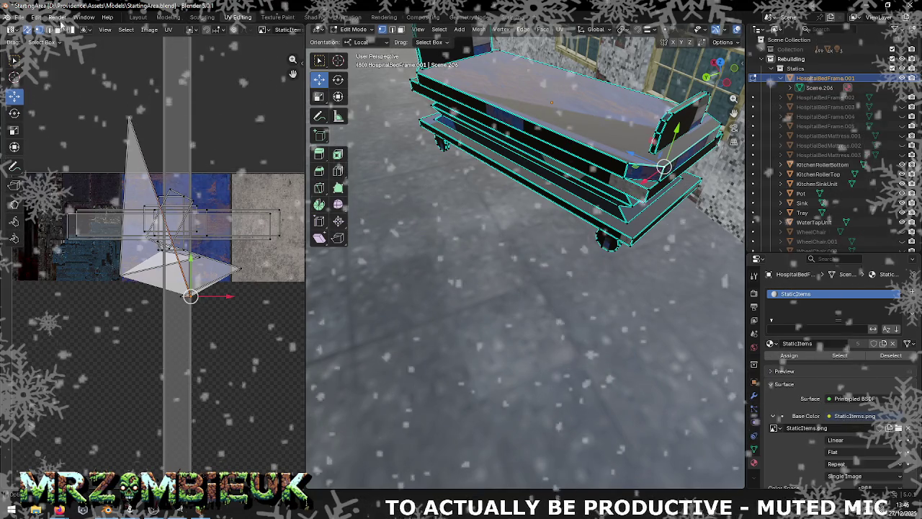
Move the whole island about -0.107 in X and -0.161 in Y, turning the top beige
{"action": "key", "text": "3"}
{"action": "key", "text": "a"}
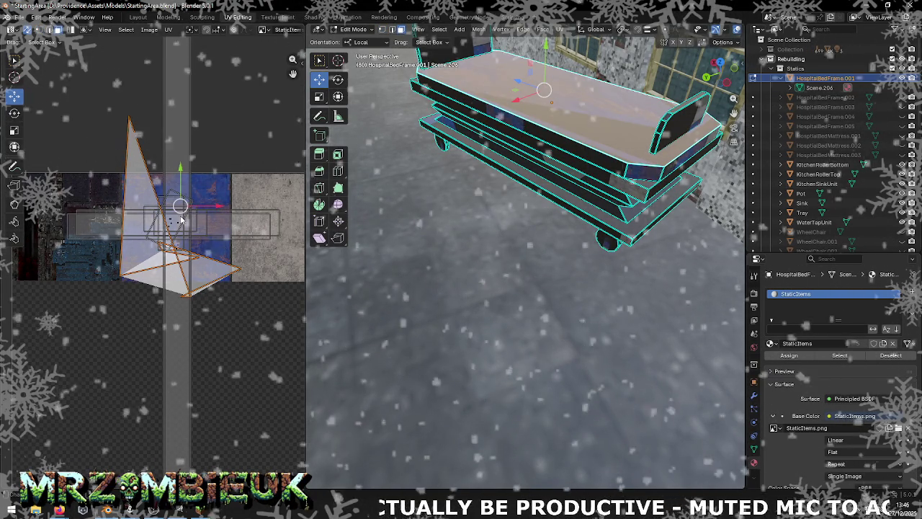
{"action": "key", "text": "g"}
{"action": "left_click", "coordinate": [85, 344]}
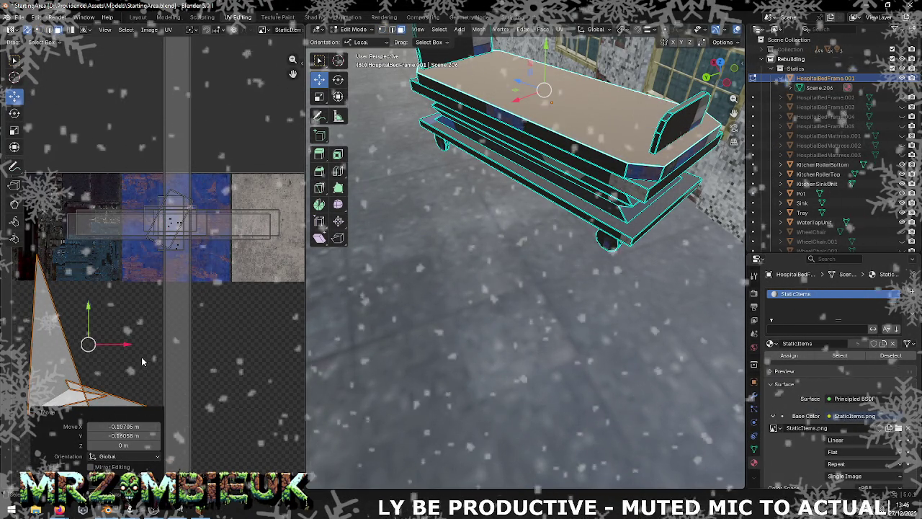
{"action": "middle_click_drag", "start_coordinate": [85, 344], "coordinate": [278, 206]}
{"action": "key", "text": "g"}
{"action": "left_click", "coordinate": [240, 251]}
{"action": "left_click", "coordinate": [27, 30]}
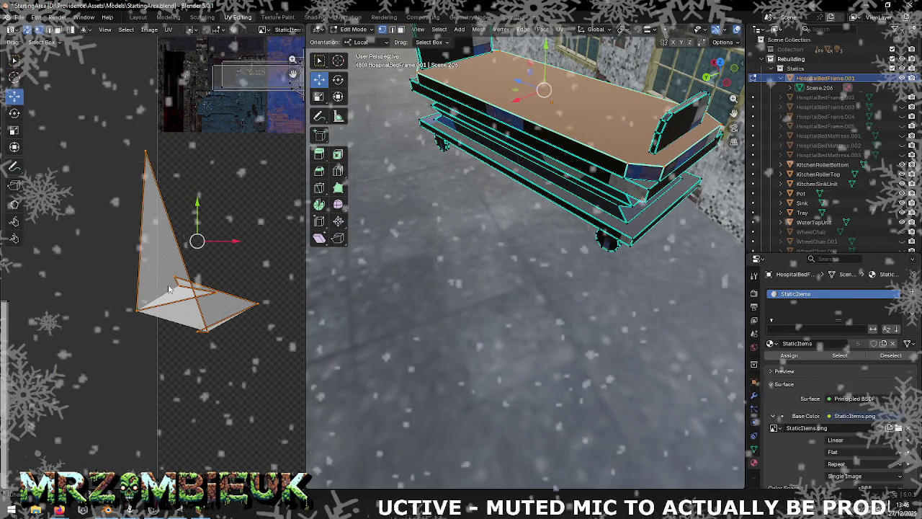
Move the island's corner, top and middle UV vertices to begin squaring its shape
{"action": "left_click_drag", "start_coordinate": [175, 276], "coordinate": [267, 248]}
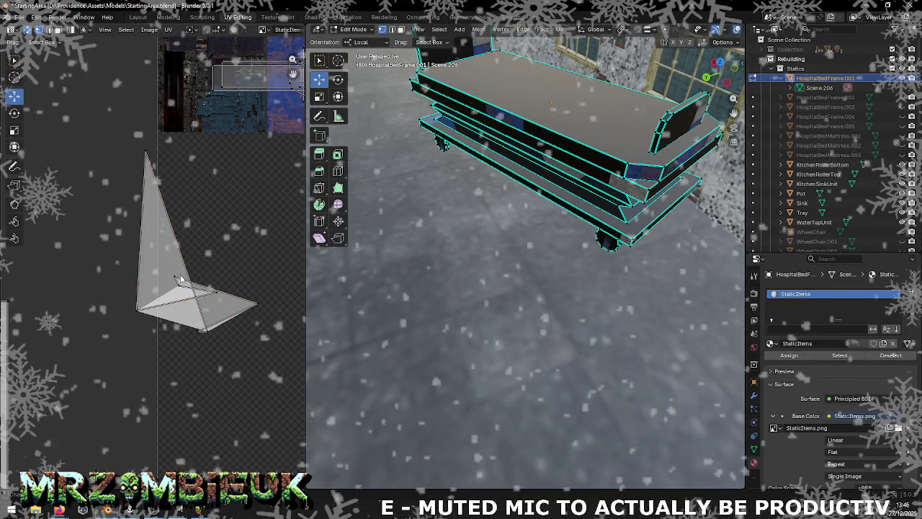
{"action": "key", "text": "g"}
{"action": "left_click", "coordinate": [302, 180]}
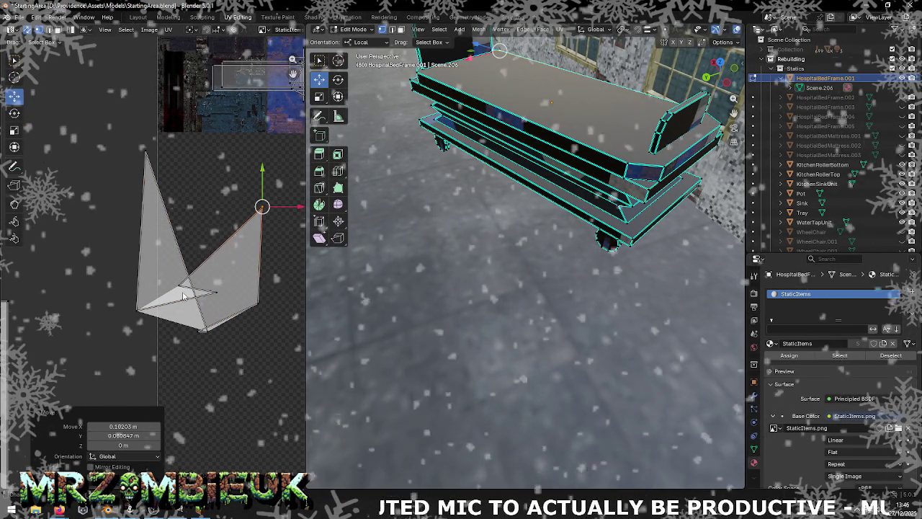
{"action": "left_click", "coordinate": [213, 293]}
{"action": "key", "text": "g"}
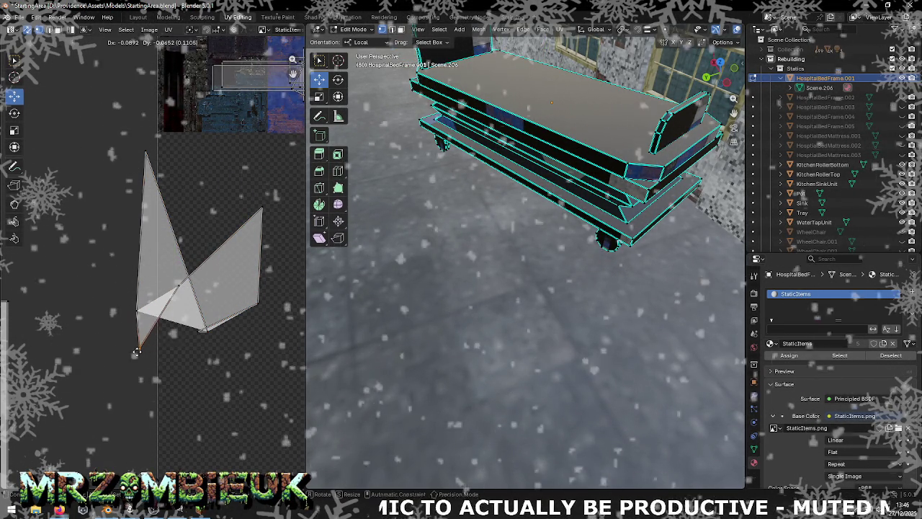
{"action": "left_click", "coordinate": [103, 290]}
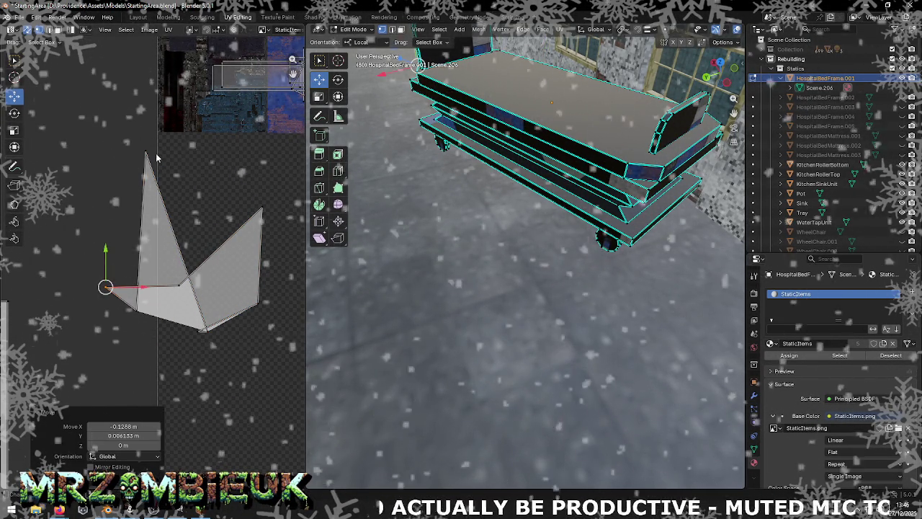
{"action": "left_click", "coordinate": [146, 155]}
{"action": "key", "text": "g"}
{"action": "left_click", "coordinate": [147, 363]}
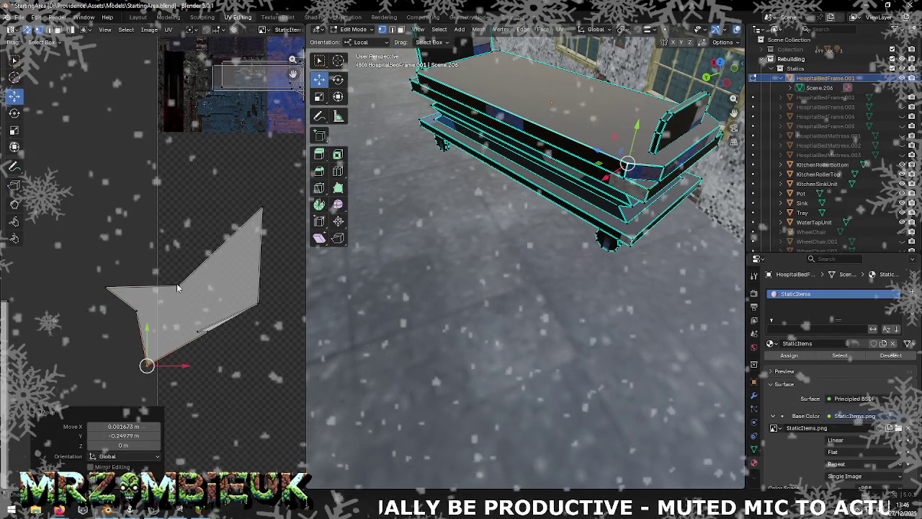
{"action": "left_click", "coordinate": [178, 285]}
Flatten the bottom edge's notch and push the right-edge vertices down and outward
{"action": "key", "text": "g"}
{"action": "left_click", "coordinate": [197, 329]}
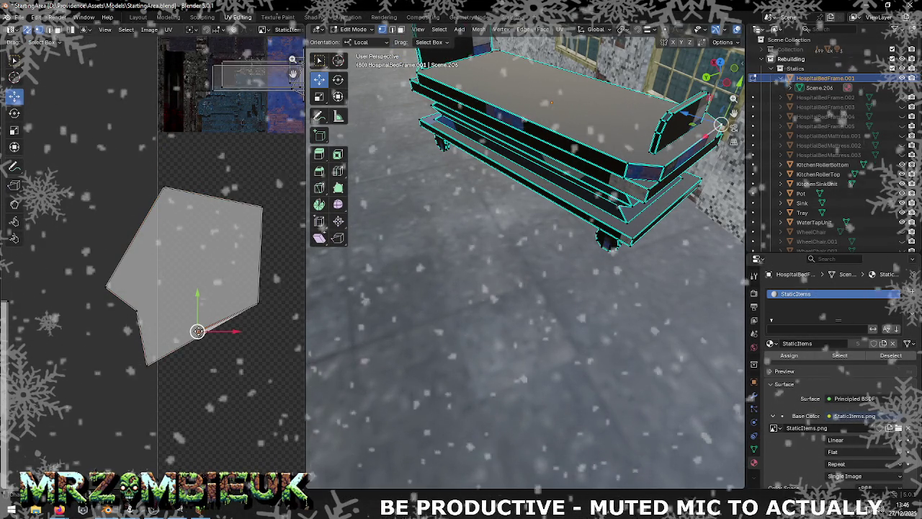
{"action": "key", "text": "g"}
{"action": "left_click", "coordinate": [256, 373]}
{"action": "left_click", "coordinate": [209, 335]}
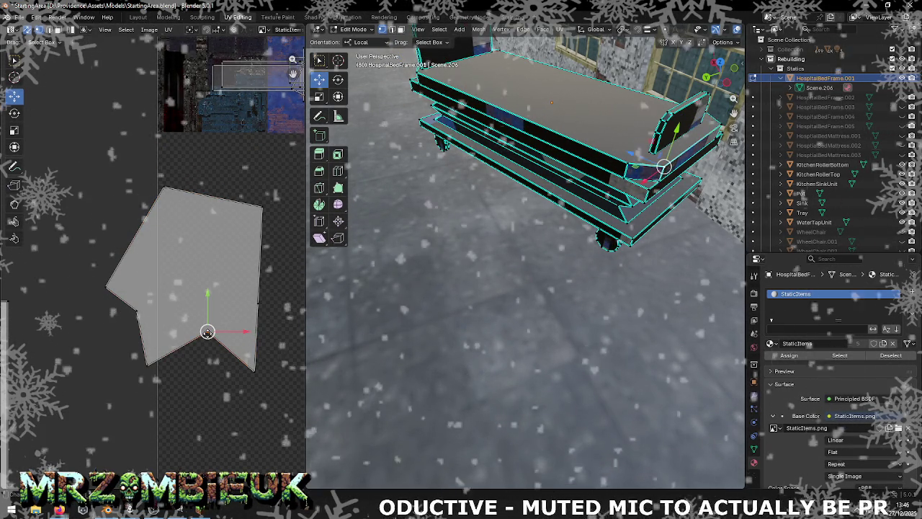
{"action": "left_click_drag", "start_coordinate": [207, 332], "coordinate": [200, 373]}
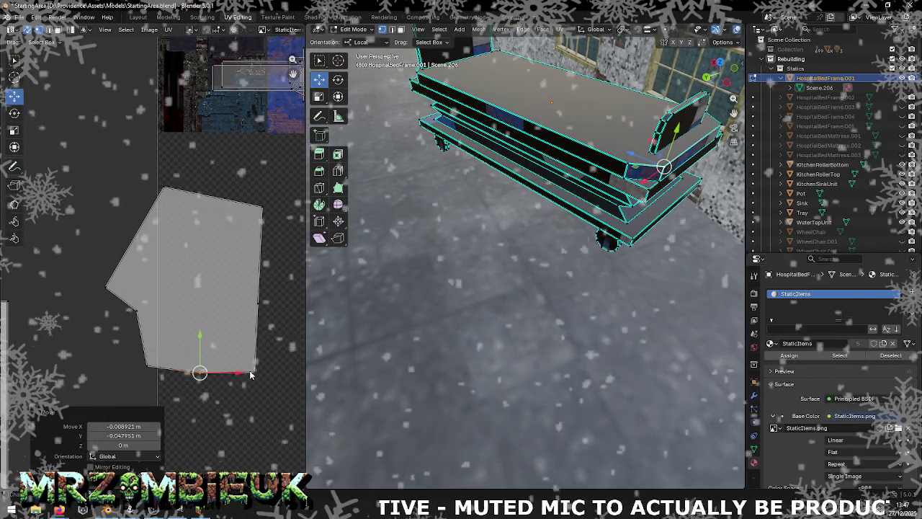
{"action": "left_click", "coordinate": [255, 372]}
{"action": "left_click", "coordinate": [257, 304]}
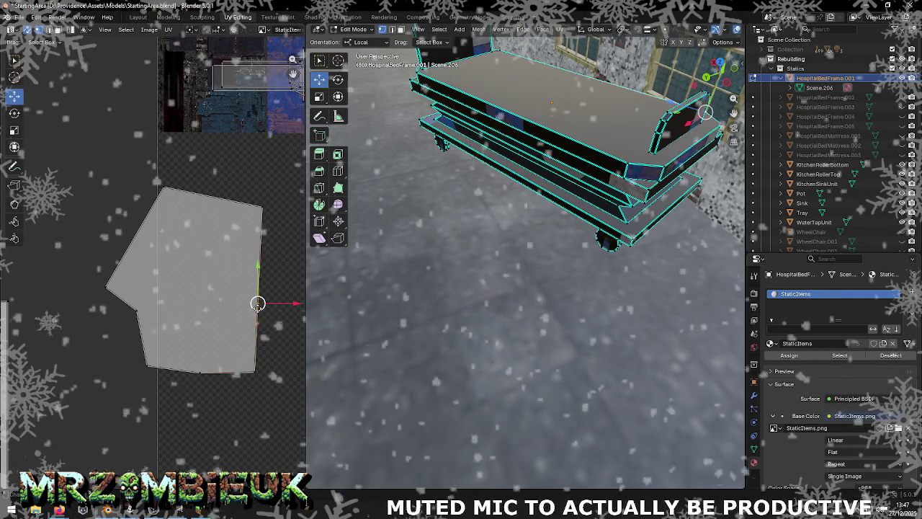
{"action": "mouse_move", "coordinate": [257, 303]}
{"action": "left_mouse_down"}
{"action": "mouse_move", "coordinate": [269, 367]}
{"action": "mouse_move", "coordinate": [267, 358]}
{"action": "left_mouse_up"}
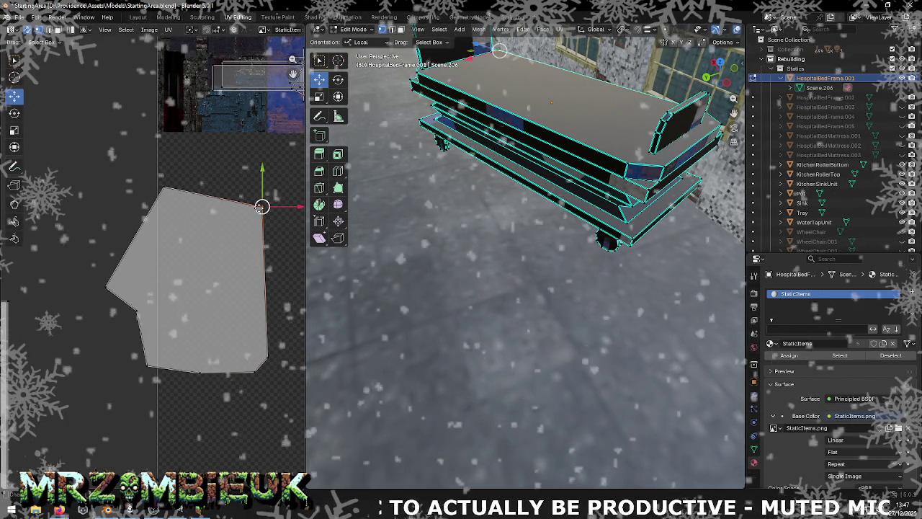
Align the top and left vertices to finish the upright rectangle with clipped corners
{"action": "left_click_drag", "start_coordinate": [262, 208], "coordinate": [268, 253]}
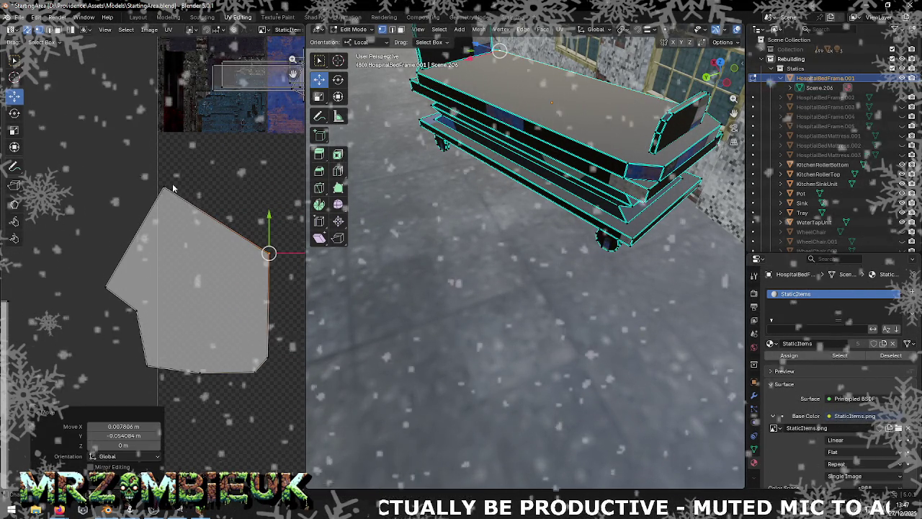
{"action": "left_click", "coordinate": [165, 191]}
{"action": "mouse_move", "coordinate": [165, 191]}
{"action": "left_mouse_down"}
{"action": "mouse_move", "coordinate": [263, 238]}
{"action": "mouse_move", "coordinate": [256, 246]}
{"action": "left_mouse_up"}
{"action": "left_click_drag", "start_coordinate": [105, 287], "coordinate": [209, 244]}
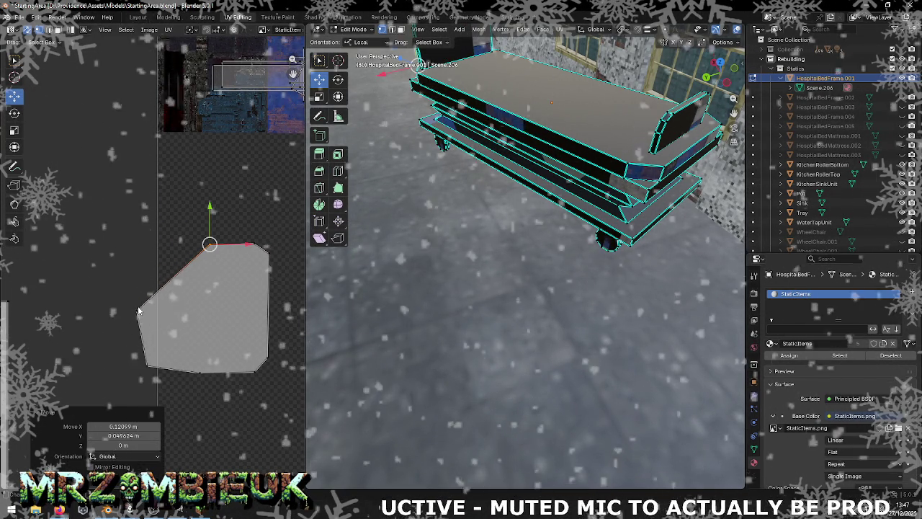
{"action": "left_click", "coordinate": [140, 310]}
{"action": "left_click_drag", "start_coordinate": [139, 310], "coordinate": [196, 248]}
{"action": "mouse_move", "coordinate": [166, 366]}
{"action": "left_mouse_down"}
{"action": "mouse_move", "coordinate": [212, 354]}
{"action": "mouse_move", "coordinate": [204, 367]}
{"action": "mouse_move", "coordinate": [255, 367]}
{"action": "left_mouse_up"}
{"action": "left_click", "coordinate": [198, 171]}
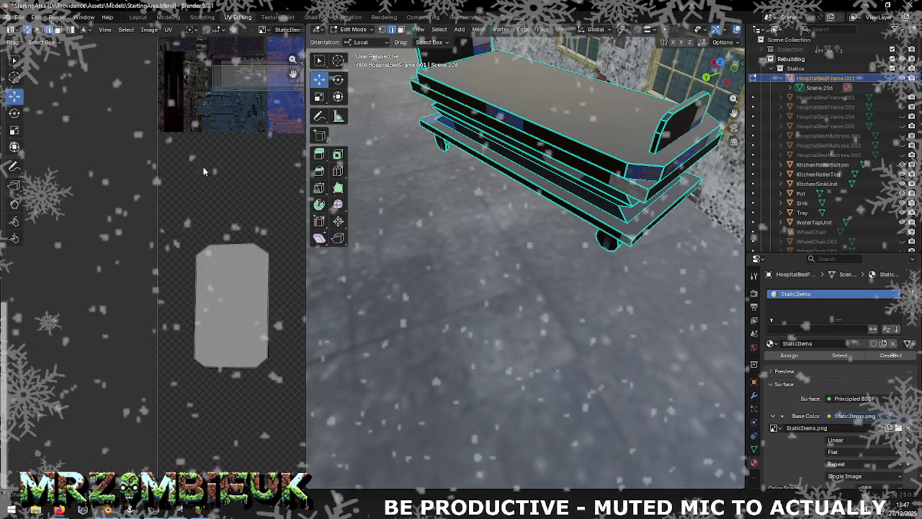
Move the large UV islands covering the atlas up out of the way
{"action": "middle_click_drag", "start_coordinate": [214, 172], "coordinate": [183, 240]}
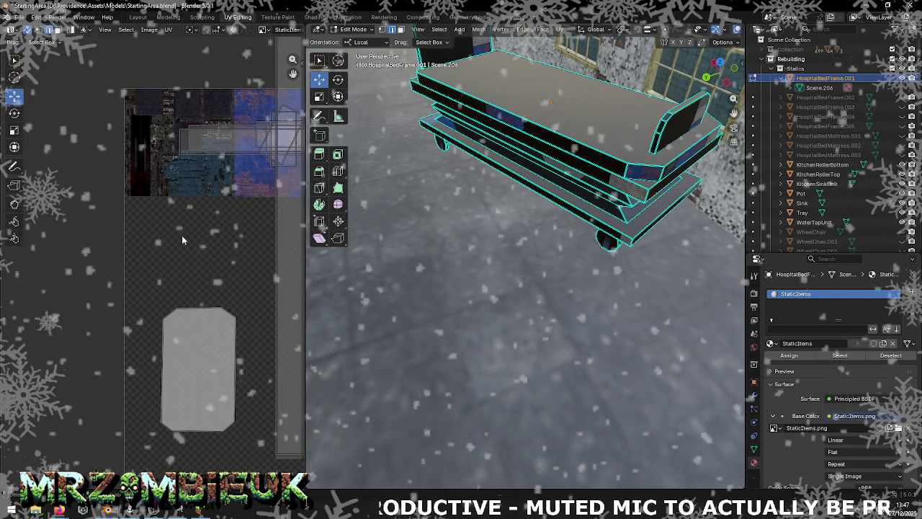
{"action": "middle_click_drag", "start_coordinate": [250, 210], "coordinate": [193, 245]}
{"action": "left_click", "coordinate": [209, 167]}
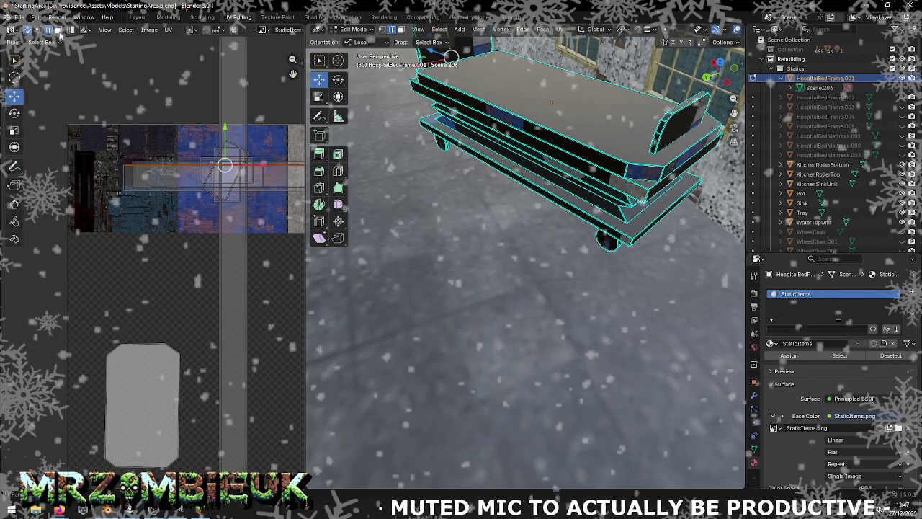
{"action": "left_click", "coordinate": [229, 198]}
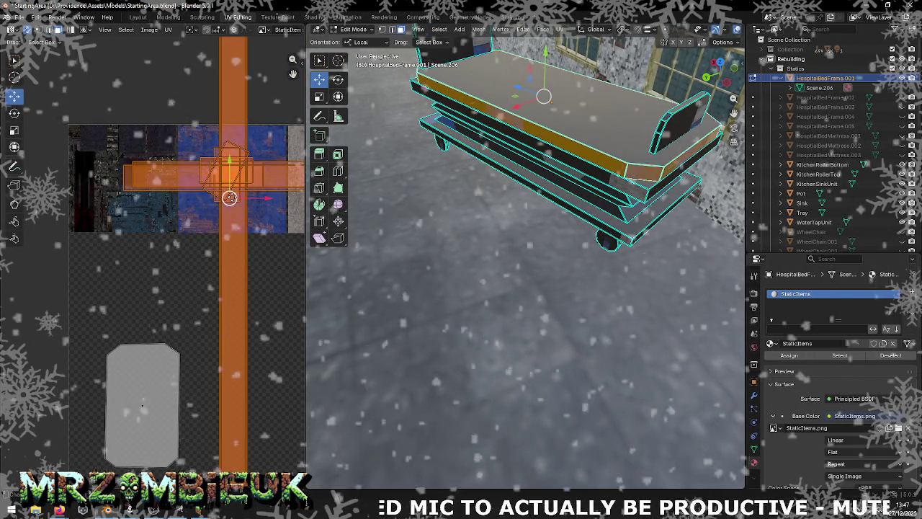
{"action": "left_click_drag", "start_coordinate": [229, 198], "coordinate": [47, 90]}
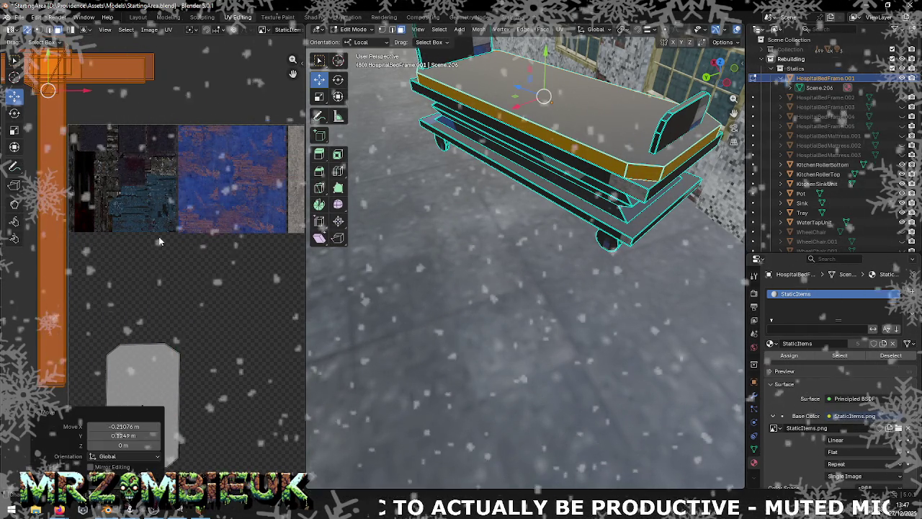
Drop the top-face island onto the blue rusty tile and scale it down
{"action": "left_click", "coordinate": [142, 382]}
{"action": "key", "text": "g"}
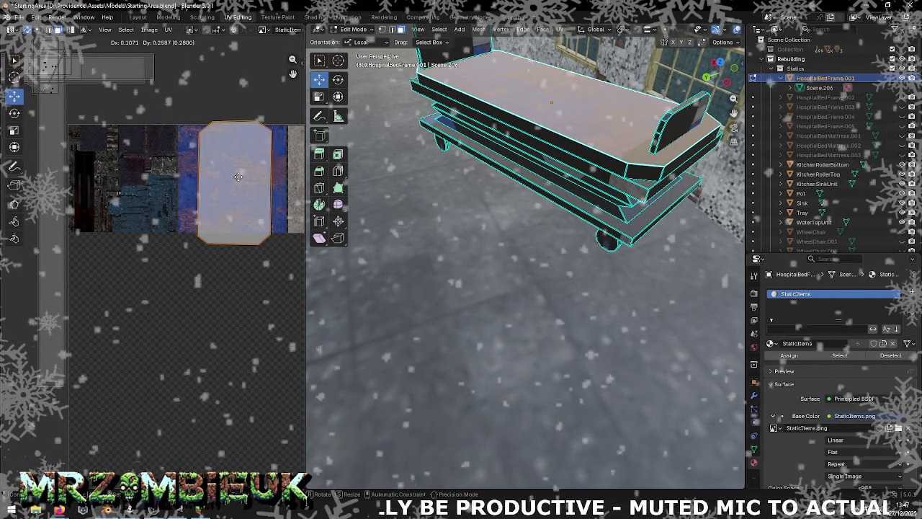
{"action": "left_click", "coordinate": [238, 177]}
{"action": "key", "text": "s"}
{"action": "left_click", "coordinate": [242, 201]}
Rescale the whole top-face island to 0.566 so it fits inside the blue tile
{"action": "mouse_move", "coordinate": [504, 180]}
{"action": "middle_mouse_down"}
{"action": "mouse_move", "coordinate": [580, 147]}
{"action": "mouse_move", "coordinate": [504, 216]}
{"action": "middle_mouse_up"}
{"action": "scroll", "coordinate": [505, 217], "scroll_direction": "up", "scroll_amount": 3}
{"action": "left_click_drag", "start_coordinate": [261, 207], "coordinate": [221, 198]}
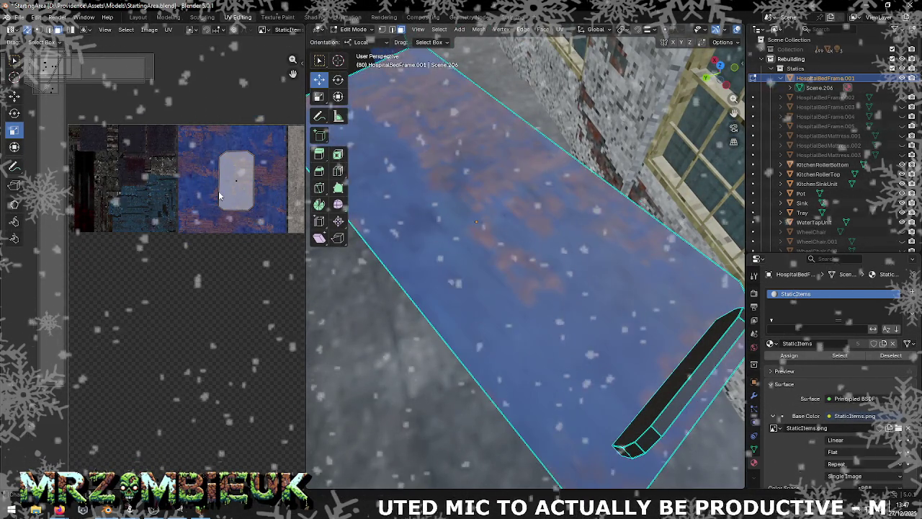
{"action": "scroll", "coordinate": [216, 191], "scroll_direction": "up", "scroll_amount": 1}
{"action": "scroll", "coordinate": [209, 193], "scroll_direction": "up", "scroll_amount": 1}
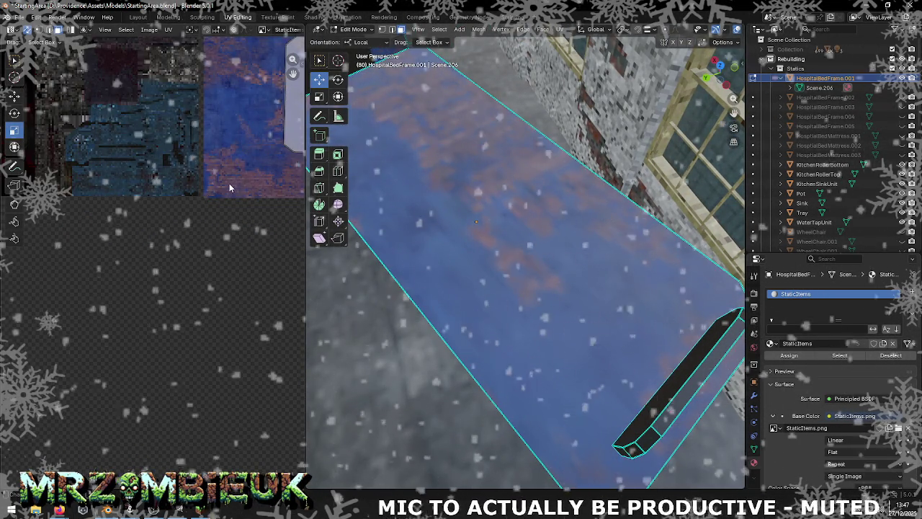
{"action": "scroll", "coordinate": [230, 184], "scroll_direction": "down", "scroll_amount": 2}
{"action": "scroll", "coordinate": [472, 228], "scroll_direction": "down", "scroll_amount": 2}
{"action": "scroll", "coordinate": [472, 228], "scroll_direction": "down", "scroll_amount": 3}
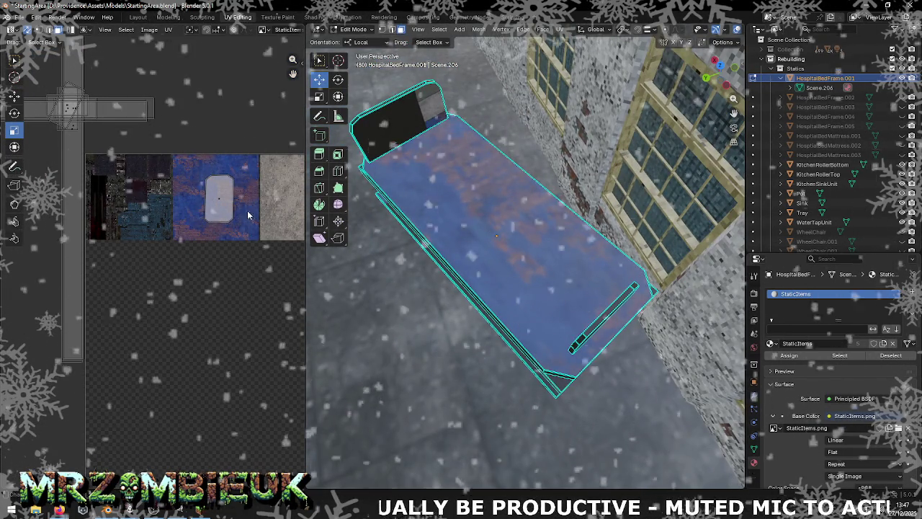
{"action": "key", "text": "a"}
{"action": "key", "text": "s"}
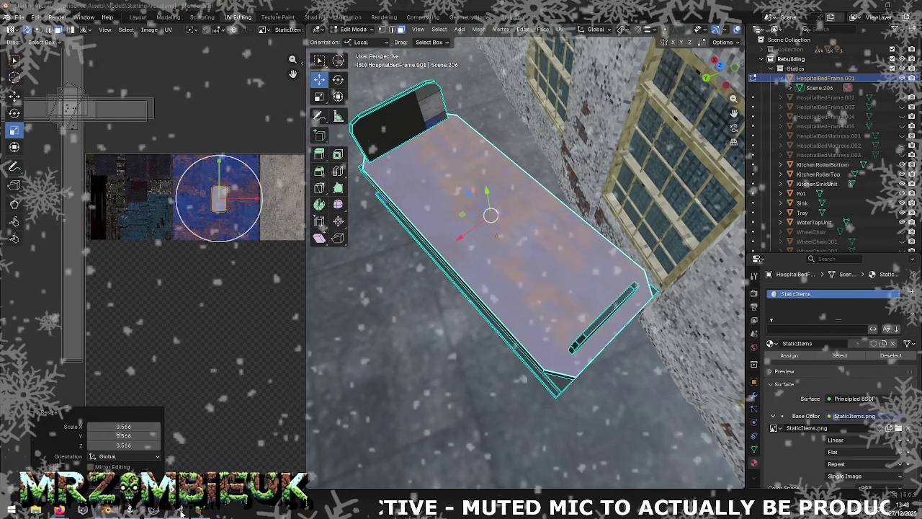
Inspect the StaticItems atlas in GIMP, then return to Blender
{"action": "key", "text": "alt+Tab"}
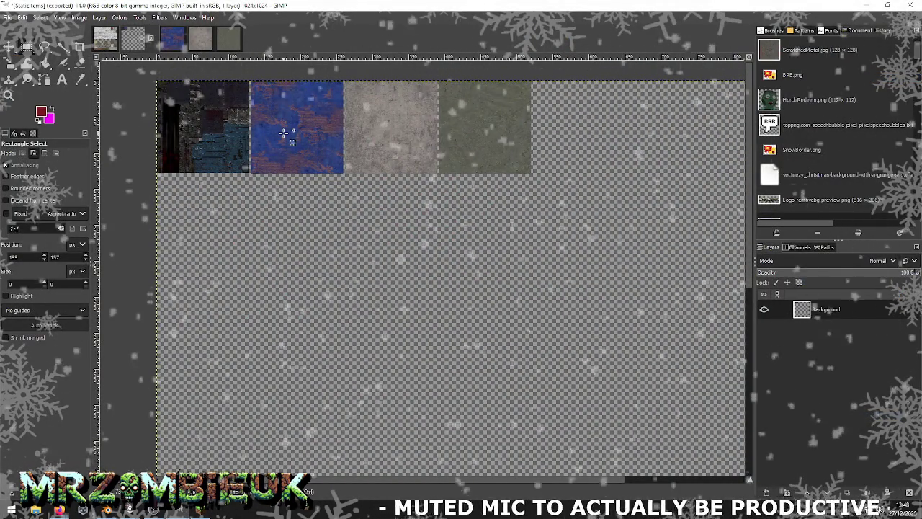
{"action": "scroll", "coordinate": [284, 135], "scroll_direction": "up", "scroll_amount": 1, "text": "ctrl"}
{"action": "scroll", "coordinate": [286, 136], "scroll_direction": "up", "scroll_amount": 1, "text": "ctrl"}
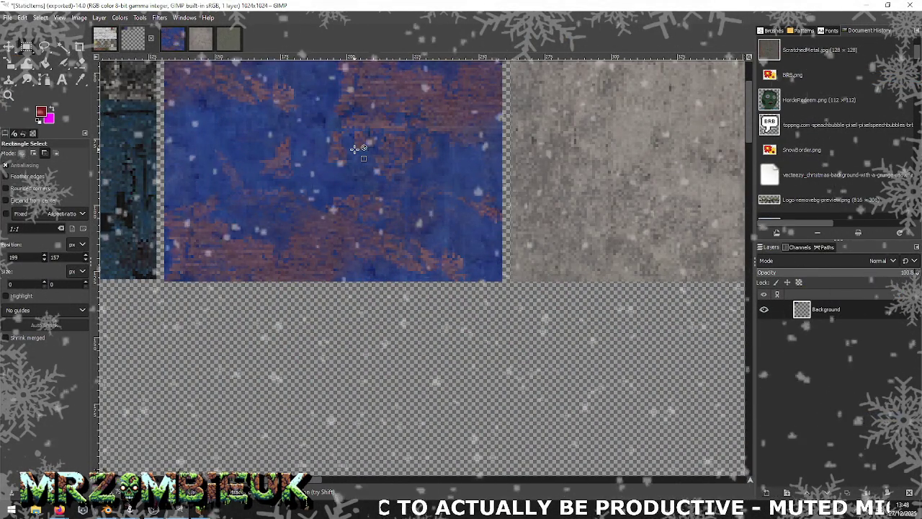
{"action": "scroll", "coordinate": [354, 149], "scroll_direction": "down", "scroll_amount": 1, "text": "ctrl"}
{"action": "key", "text": "alt+Tab"}
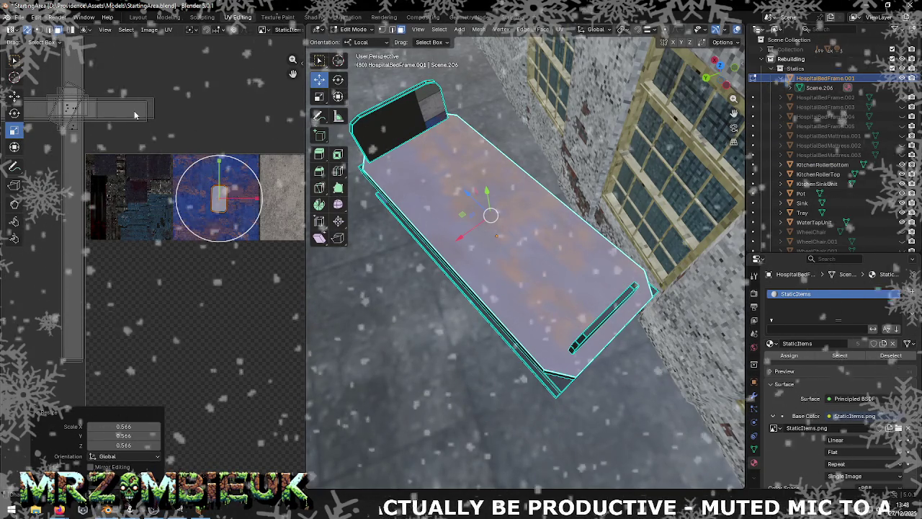
Slide the tall strip island right and place a small rectangular island on the blue tile
{"action": "left_click", "coordinate": [69, 110]}
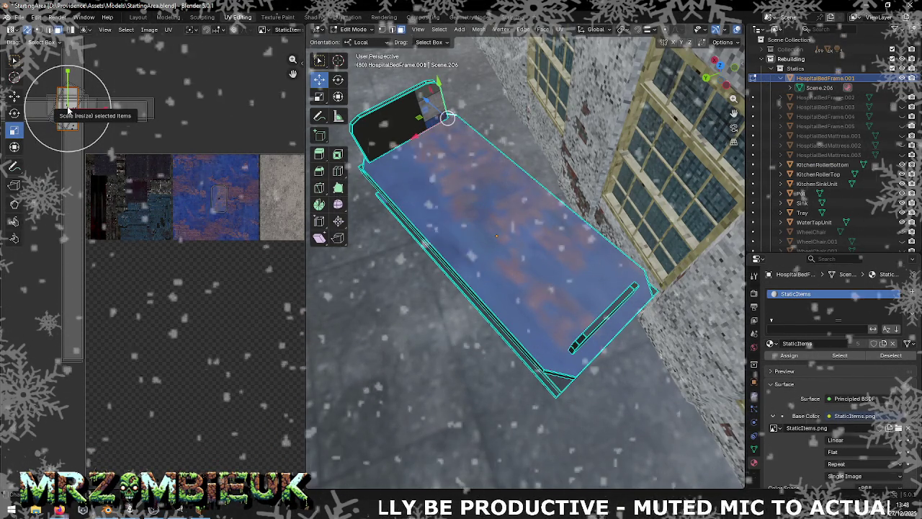
{"action": "key", "text": "l"}
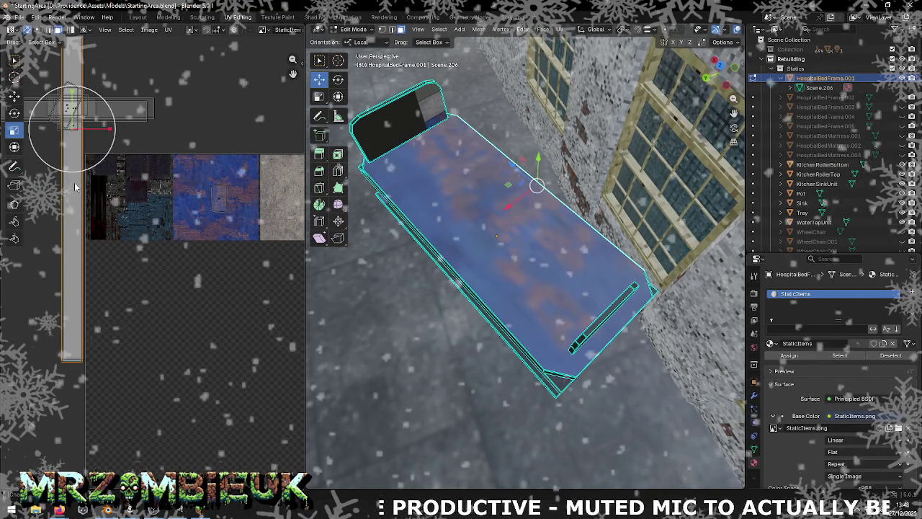
{"action": "mouse_move", "coordinate": [88, 130]}
{"action": "left_mouse_down"}
{"action": "mouse_move", "coordinate": [193, 195]}
{"action": "mouse_move", "coordinate": [217, 199]}
{"action": "left_mouse_up"}
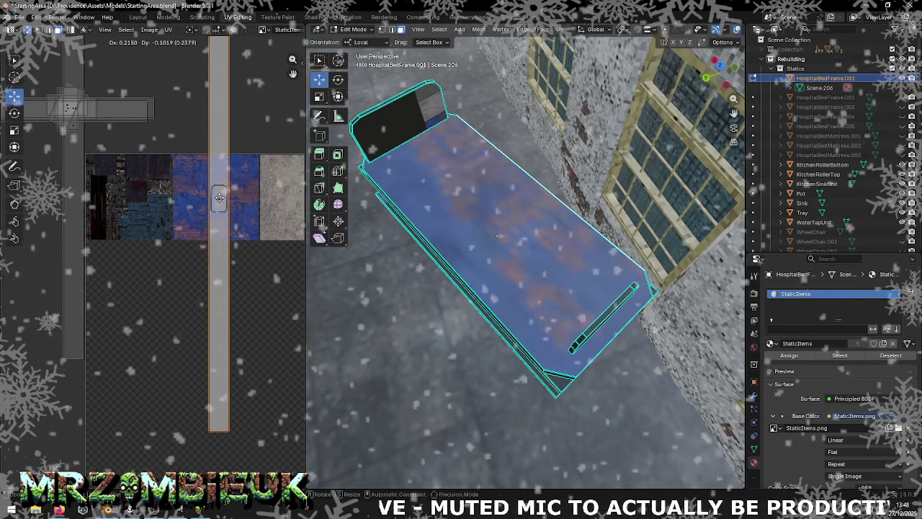
{"action": "mouse_move", "coordinate": [217, 199]}
{"action": "left_mouse_down"}
{"action": "mouse_move", "coordinate": [244, 200]}
{"action": "mouse_move", "coordinate": [187, 198]}
{"action": "left_mouse_up"}
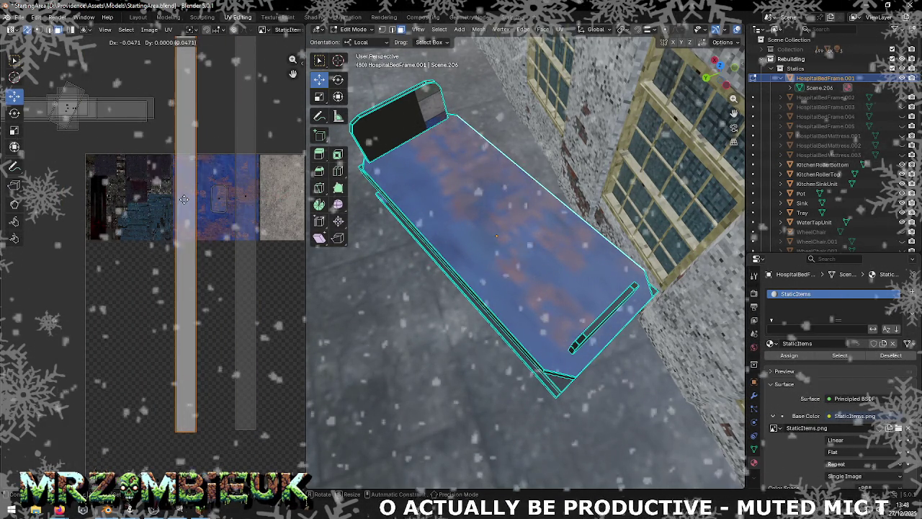
{"action": "left_click_drag", "start_coordinate": [177, 151], "coordinate": [219, 165]}
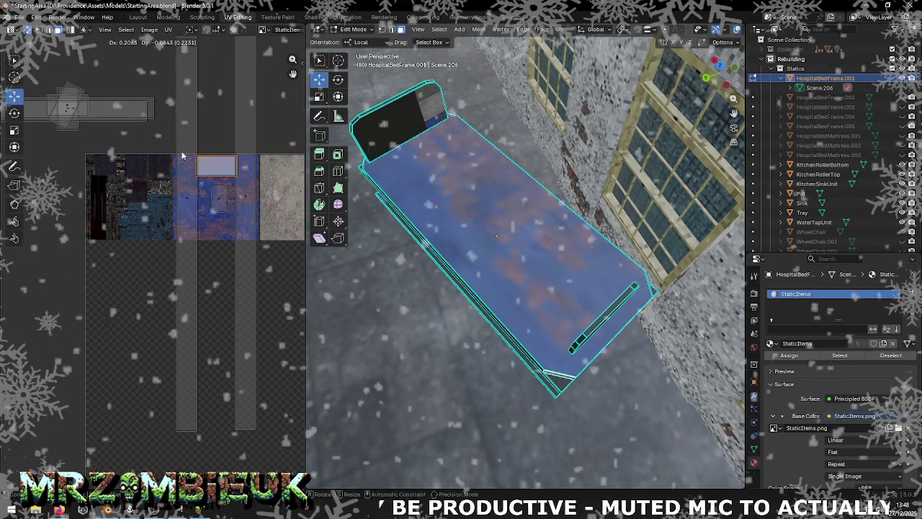
{"action": "left_click_drag", "start_coordinate": [68, 109], "coordinate": [189, 201]}
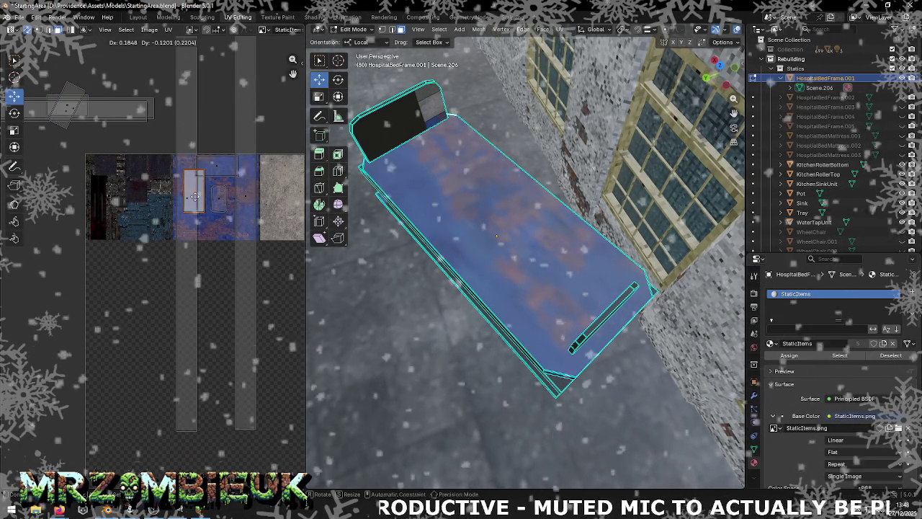
{"action": "left_click", "coordinate": [189, 202]}
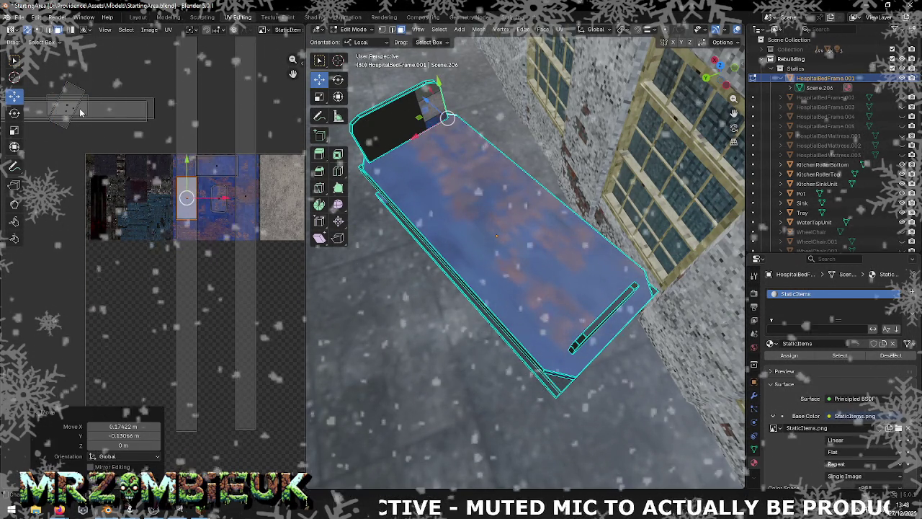
Move the tilted island onto the blue tile and rotate it -65° to sit straight
{"action": "left_click_drag", "start_coordinate": [68, 109], "coordinate": [207, 214]}
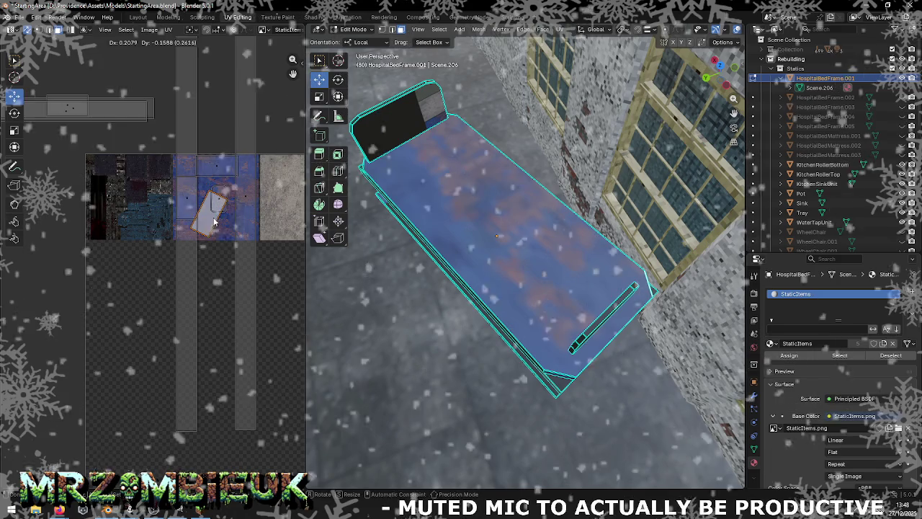
{"action": "left_click", "coordinate": [14, 113]}
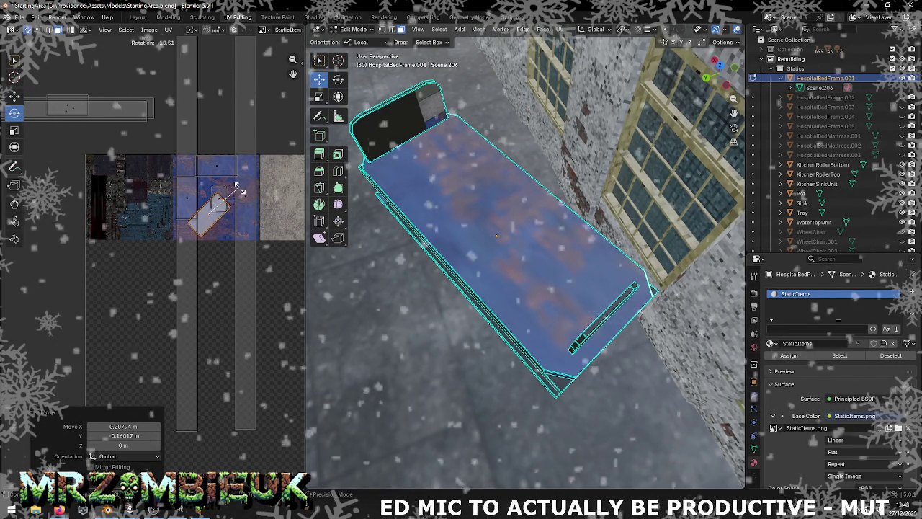
{"action": "left_click_drag", "start_coordinate": [257, 218], "coordinate": [245, 227]}
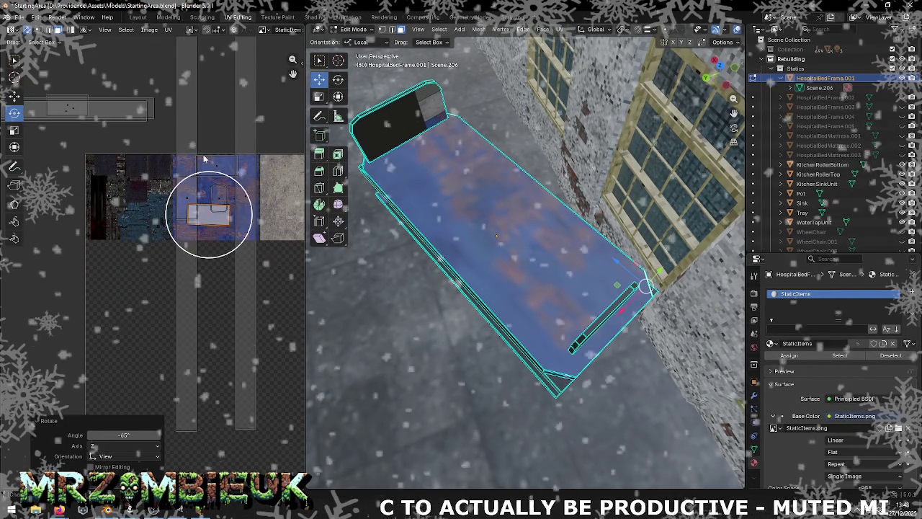
{"action": "key", "text": "shift+space"}
{"action": "key", "text": "g"}
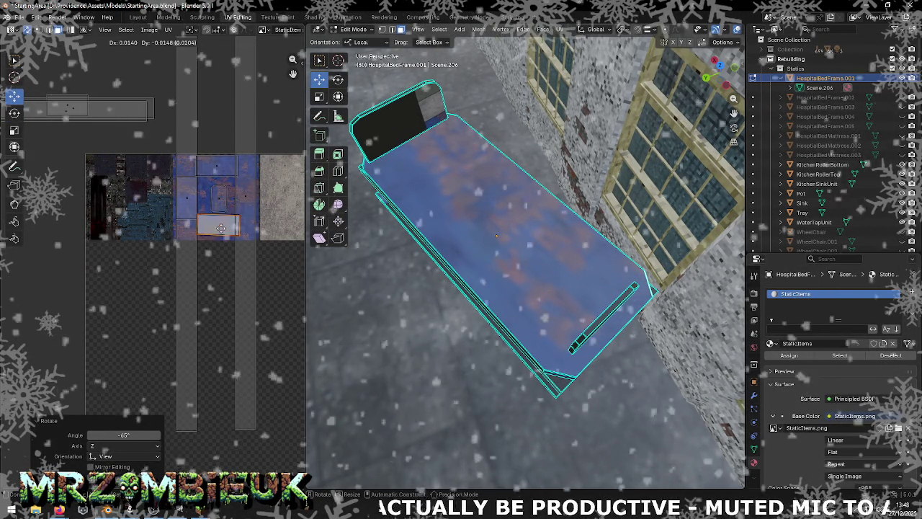
Move the small island up to the blue texture's top edge and shift the wider island down-right
{"action": "left_click_drag", "start_coordinate": [221, 227], "coordinate": [216, 167]}
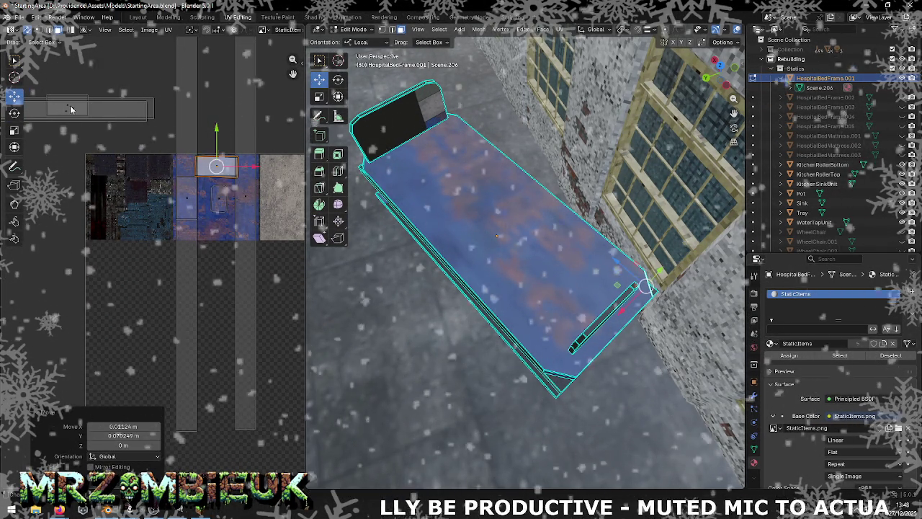
{"action": "key", "text": "g"}
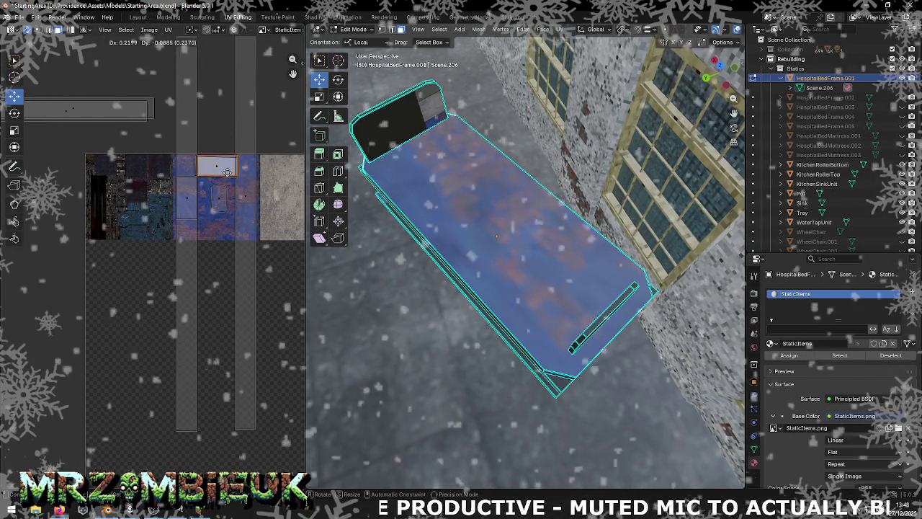
{"action": "left_click", "coordinate": [228, 170]}
{"action": "left_click_drag", "start_coordinate": [172, 193], "coordinate": [221, 234]}
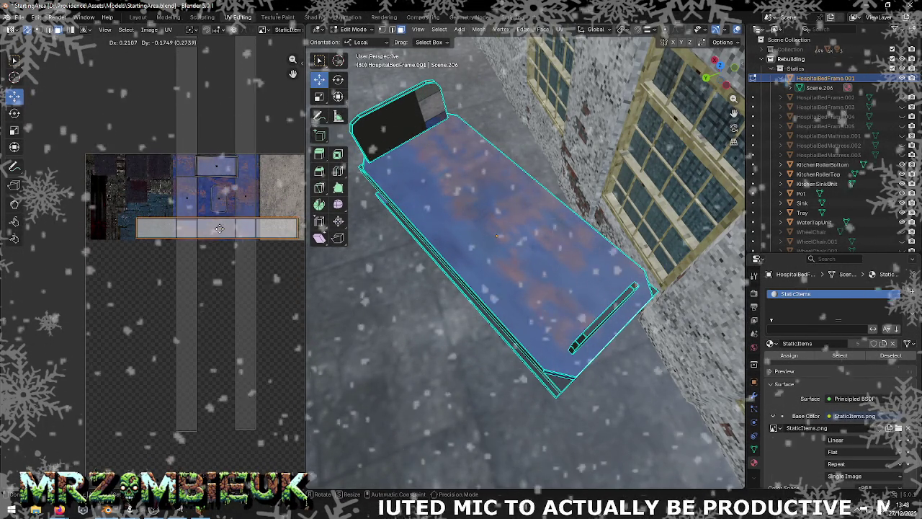
Select the long strips and horizontal bar and scale them to 0.414 inside the blue swatch
{"action": "left_click_drag", "start_coordinate": [220, 234], "coordinate": [230, 229]}
{"action": "left_click_drag", "start_coordinate": [236, 170], "coordinate": [259, 184]}
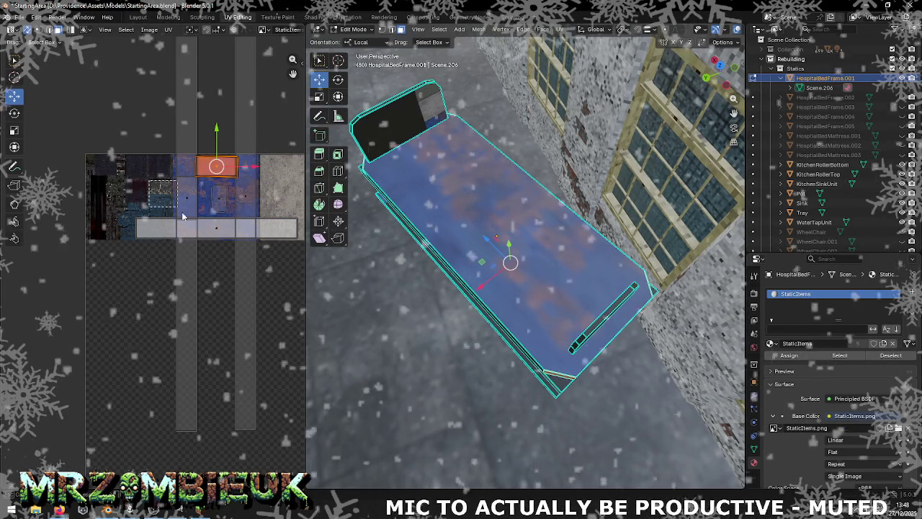
{"action": "left_click", "coordinate": [178, 210], "text": "shift"}
{"action": "left_click_drag", "start_coordinate": [223, 234], "coordinate": [214, 225]}
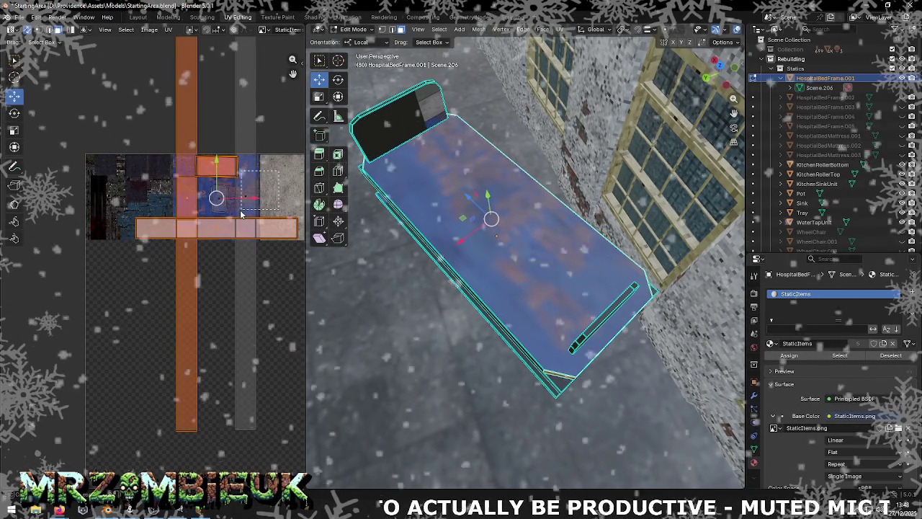
{"action": "left_click", "coordinate": [245, 324], "text": "shift"}
{"action": "left_click", "coordinate": [14, 130]}
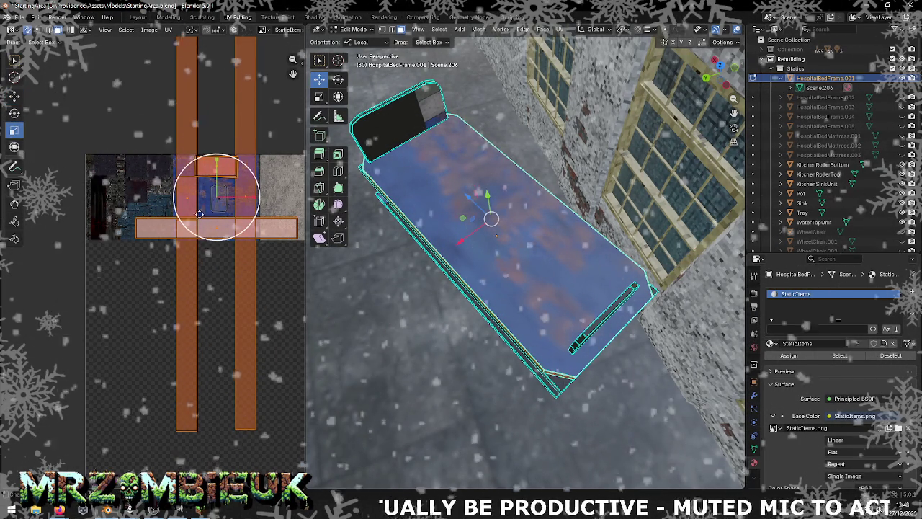
{"action": "left_click_drag", "start_coordinate": [224, 228], "coordinate": [220, 202]}
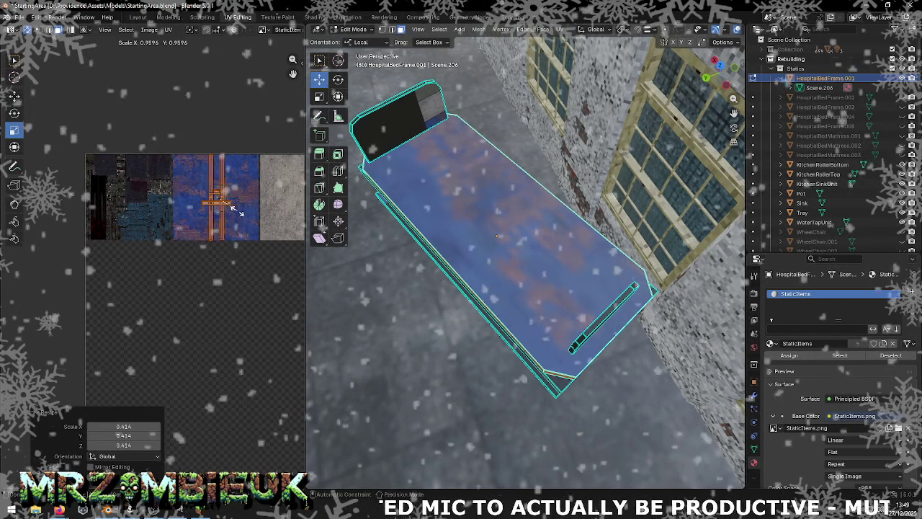
{"action": "mouse_move", "coordinate": [432, 310]}
{"action": "middle_mouse_down"}
{"action": "mouse_move", "coordinate": [448, 245]}
{"action": "mouse_move", "coordinate": [401, 231]}
{"action": "mouse_move", "coordinate": [517, 230]}
{"action": "middle_mouse_up"}
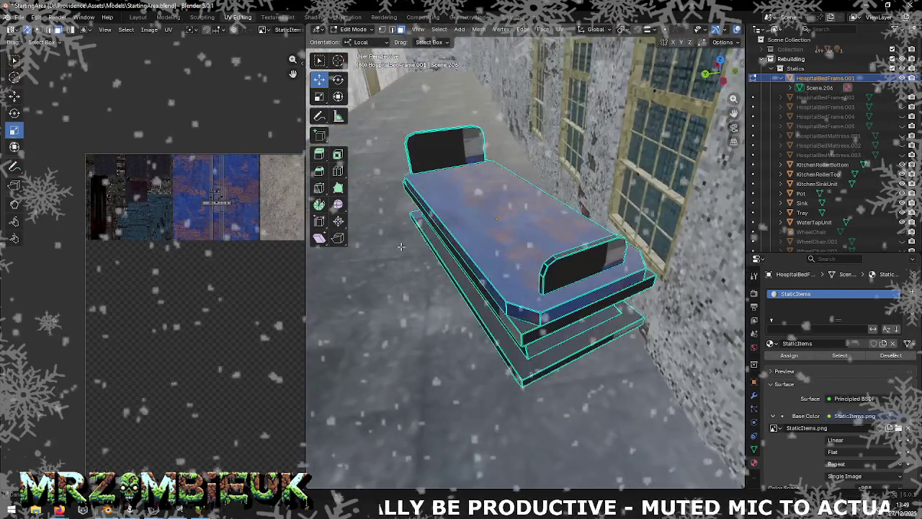
Save StartingArea.blend and export all objects as Wavefront OBJ to the Unity Maps folder
{"action": "key", "text": "ctrl+s"}
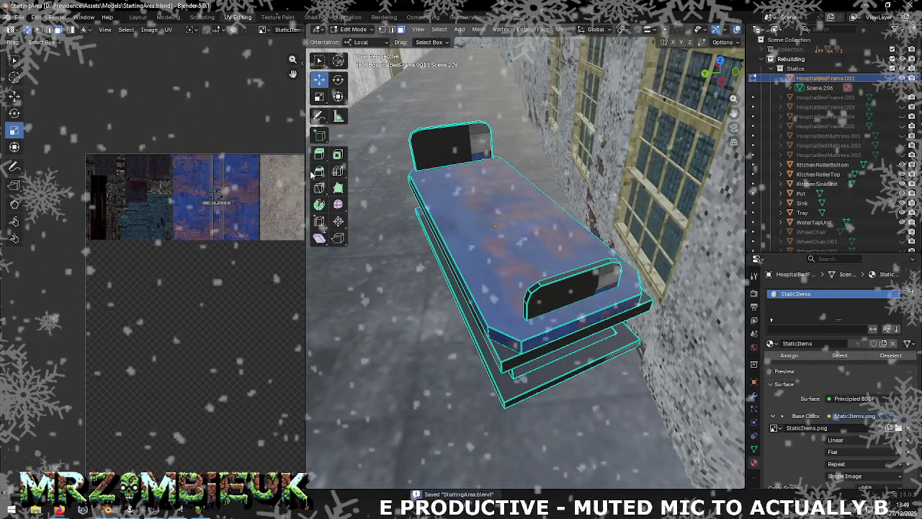
{"action": "left_click", "coordinate": [20, 16]}
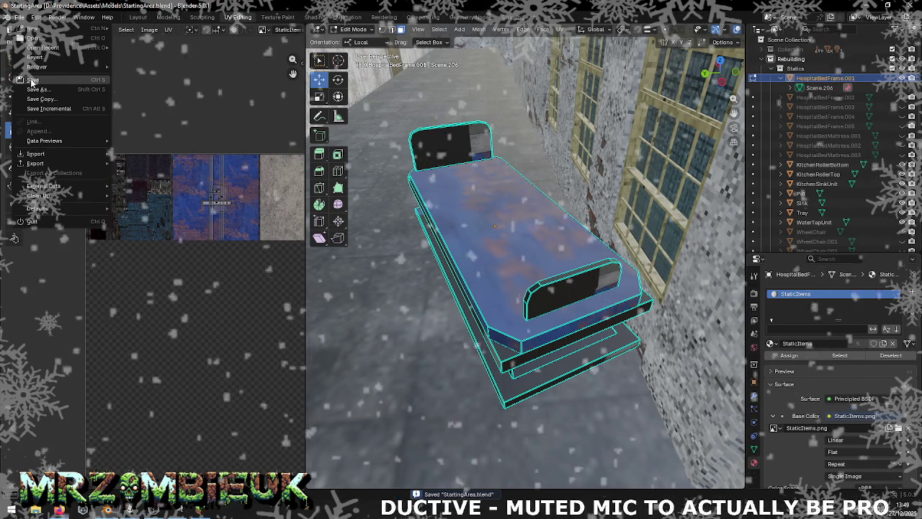
{"action": "key", "text": "Tab"}
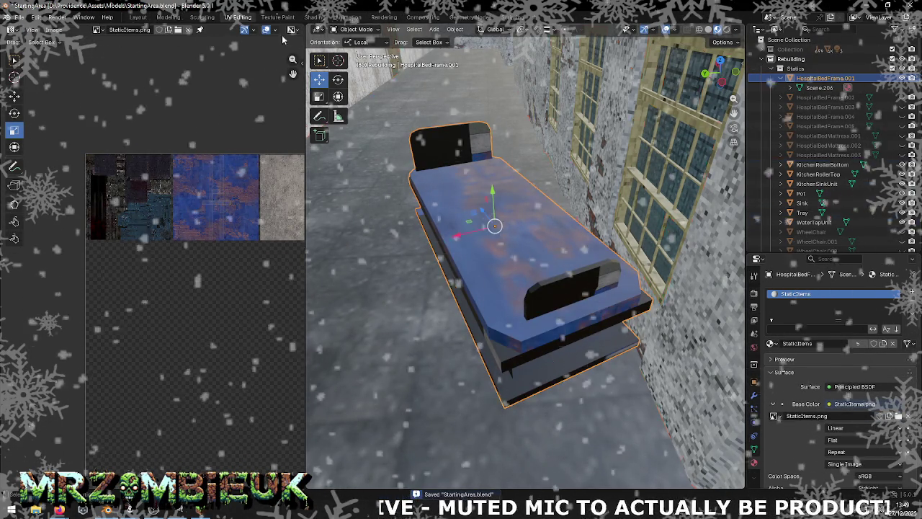
{"action": "key", "text": "a"}
{"action": "left_click", "coordinate": [19, 17]}
{"action": "mouse_move", "coordinate": [36, 163]}
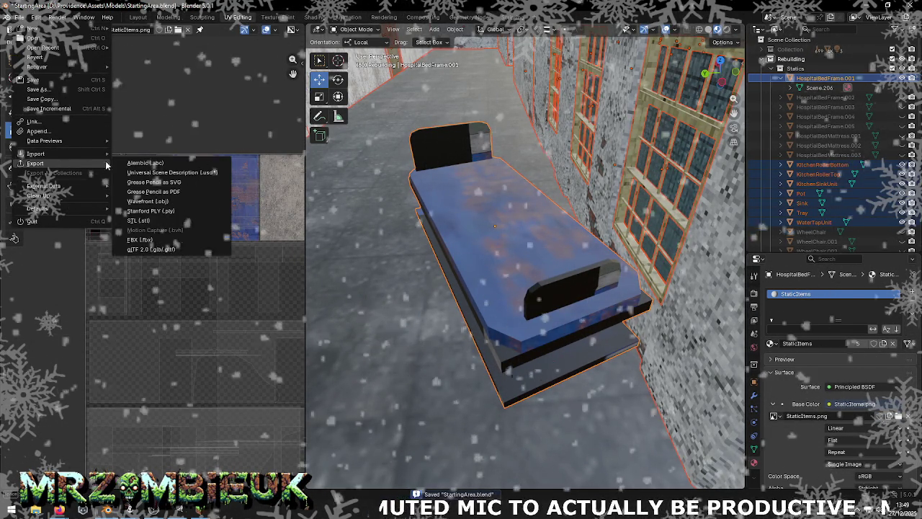
{"action": "left_click", "coordinate": [182, 198]}
{"action": "left_click", "coordinate": [502, 400]}
{"action": "key", "text": "alt+Tab"}
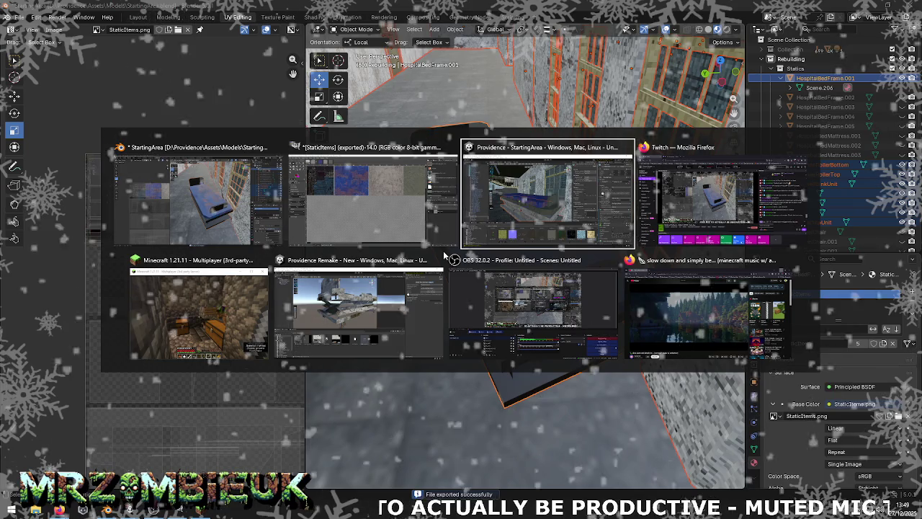
{"action": "key", "text": "alt+Tab"}
{"action": "key", "text": "alt+Tab"}
{"action": "key", "text": "alt+Tab"}
Reimport the StaticItems texture and StartingArea model, then fly around the building to inspect it
{"action": "right_click", "coordinate": [499, 407]}
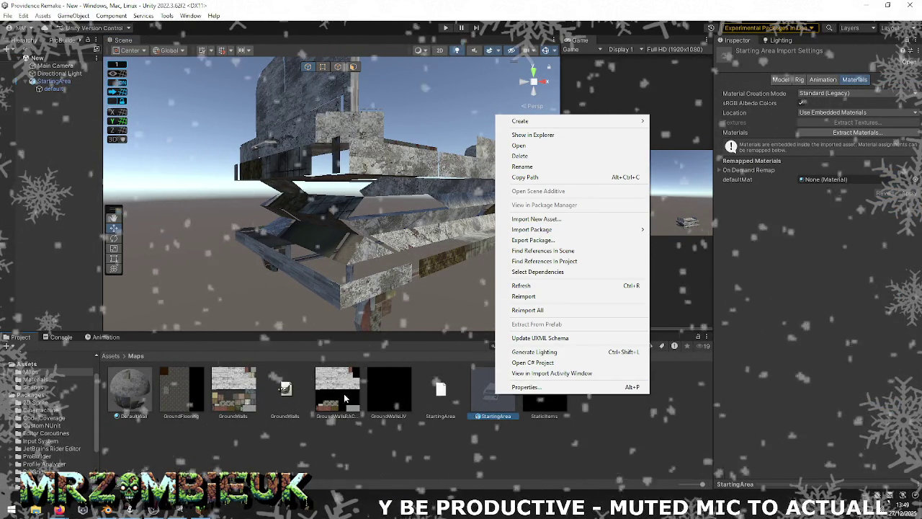
{"action": "right_click", "coordinate": [537, 396]}
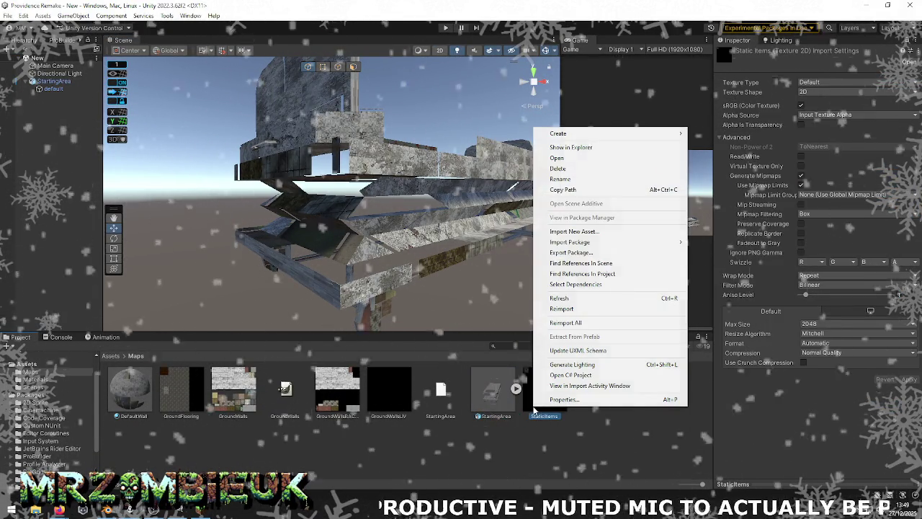
{"action": "left_click", "coordinate": [566, 308]}
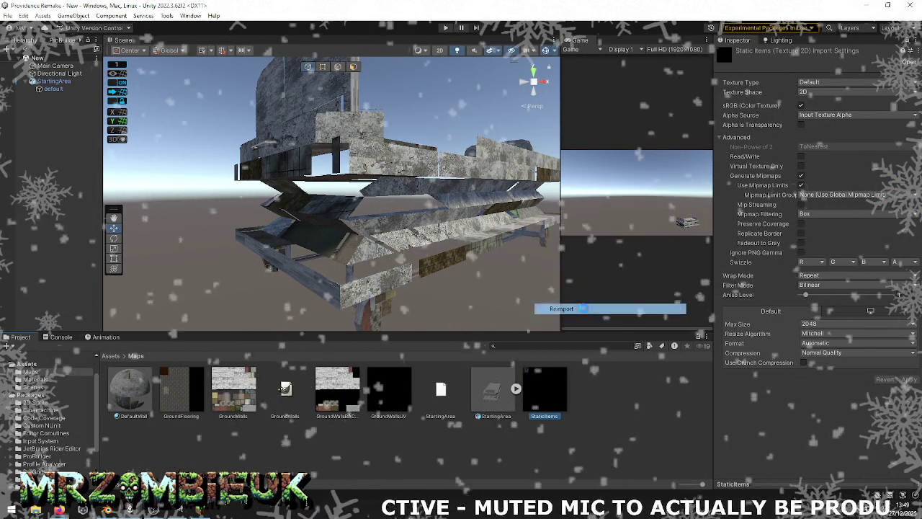
{"action": "right_click", "coordinate": [492, 397]}
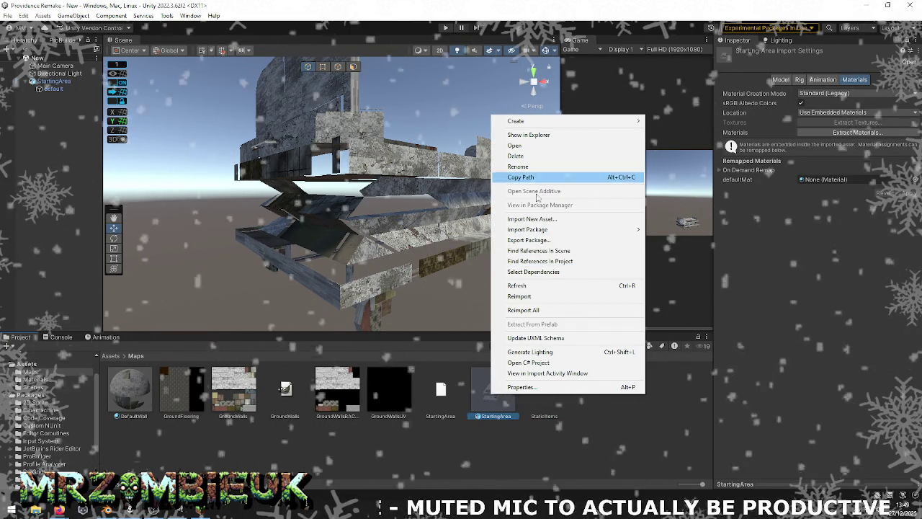
{"action": "left_click", "coordinate": [553, 296]}
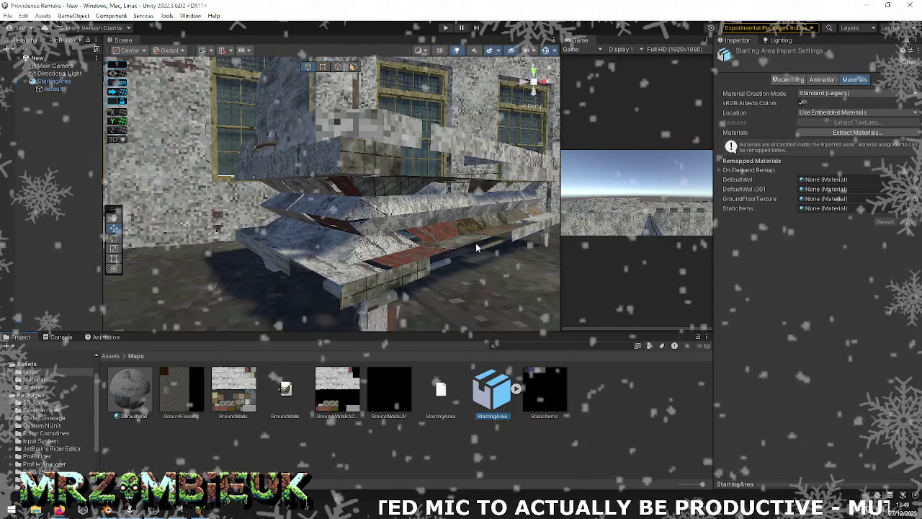
{"action": "middle_click_drag", "start_coordinate": [475, 243], "coordinate": [471, 253]}
{"action": "mouse_move", "coordinate": [471, 254]}
{"action": "right_mouse_down"}
{"action": "mouse_move", "coordinate": [429, 296]}
{"action": "mouse_move", "coordinate": [901, 283]}
{"action": "mouse_move", "coordinate": [405, 354]}
{"action": "mouse_move", "coordinate": [388, 263]}
{"action": "right_mouse_up"}
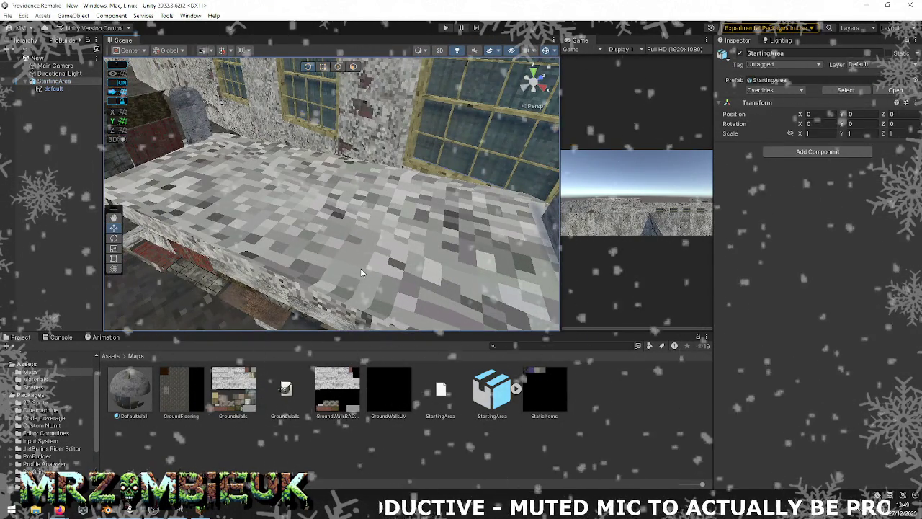
Inspect StartingArea's import settings and briefly expand its sub-assets
{"action": "left_click", "coordinate": [360, 268]}
{"action": "left_click", "coordinate": [504, 395]}
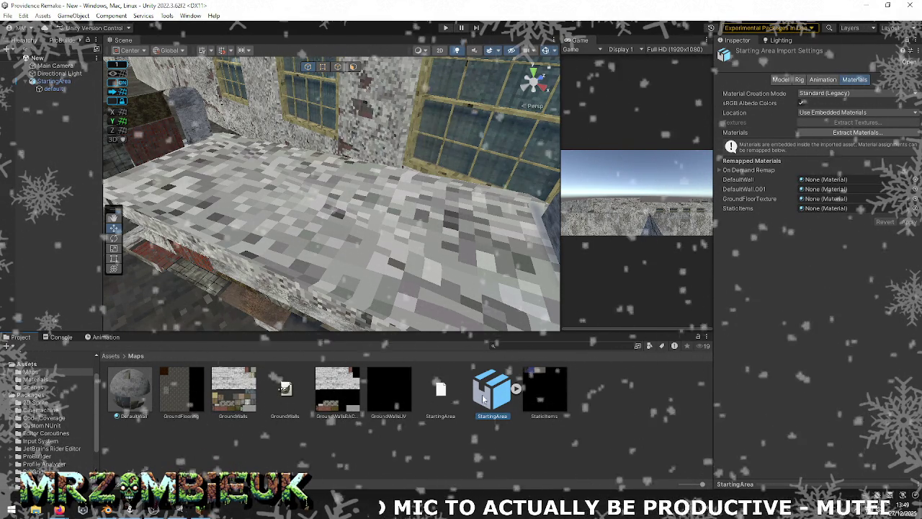
{"action": "left_click", "coordinate": [516, 389]}
{"action": "left_click", "coordinate": [537, 388]}
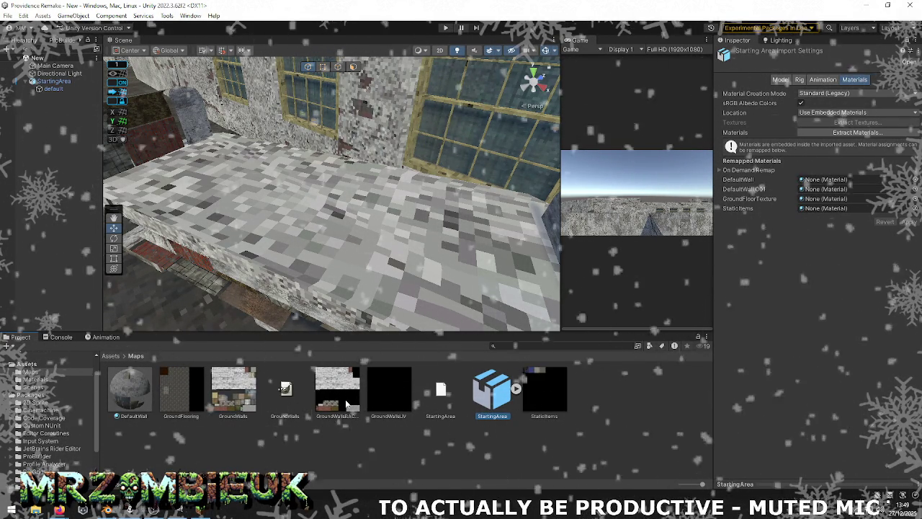
Reimport the StartingArea model and the StaticItems texture again
{"action": "right_click", "coordinate": [443, 404]}
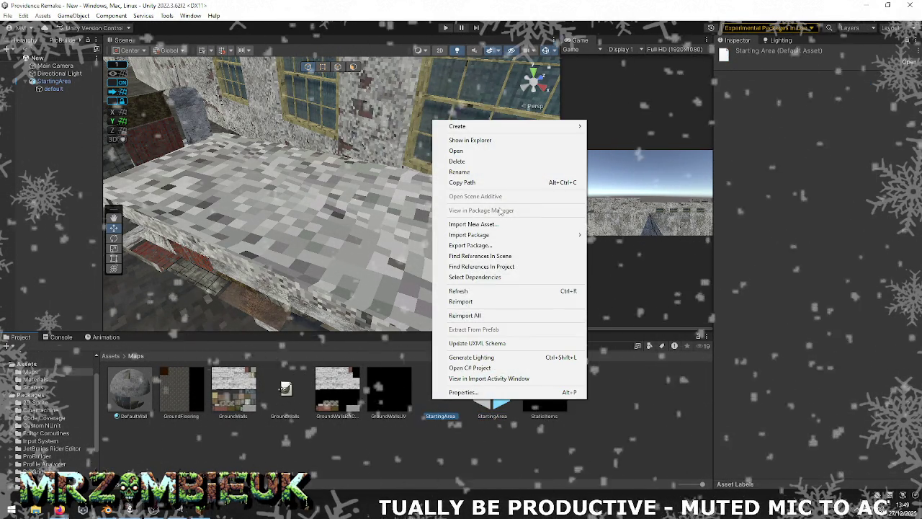
{"action": "left_click", "coordinate": [486, 303]}
{"action": "right_click", "coordinate": [537, 393]}
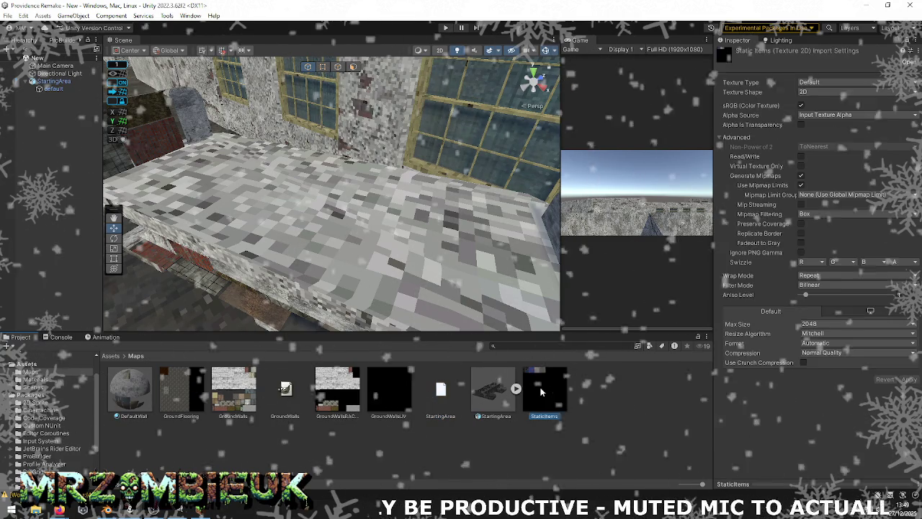
{"action": "left_click", "coordinate": [591, 289]}
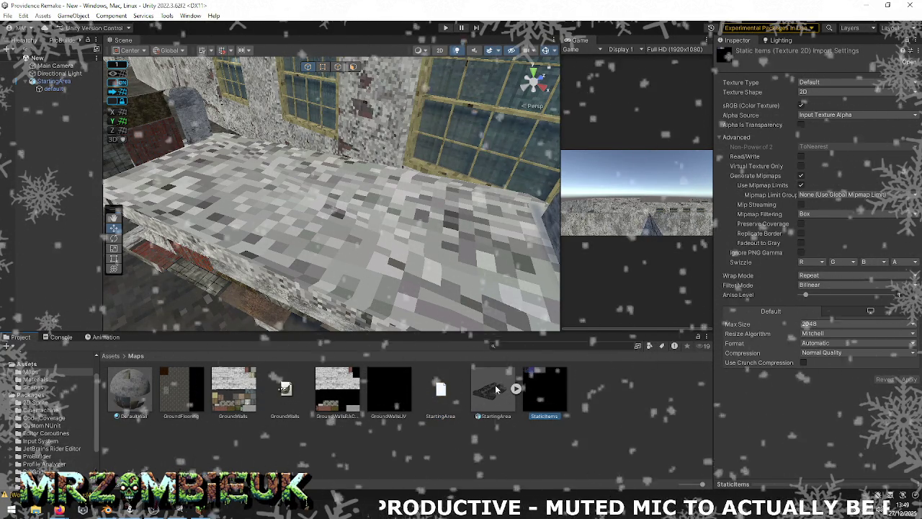
{"action": "right_click", "coordinate": [494, 385]}
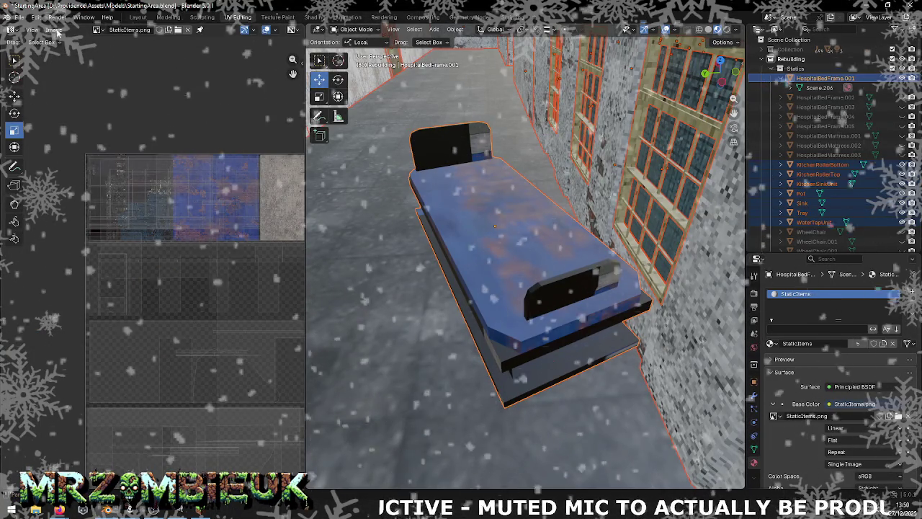
Save StaticItems.png from the UV editor and select only the hospital bed frame
{"action": "left_click", "coordinate": [54, 29]}
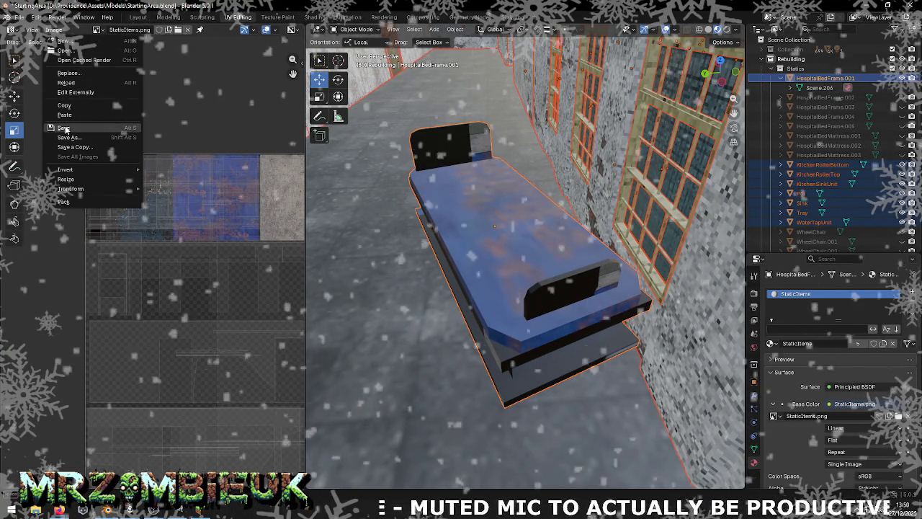
{"action": "left_click", "coordinate": [64, 128]}
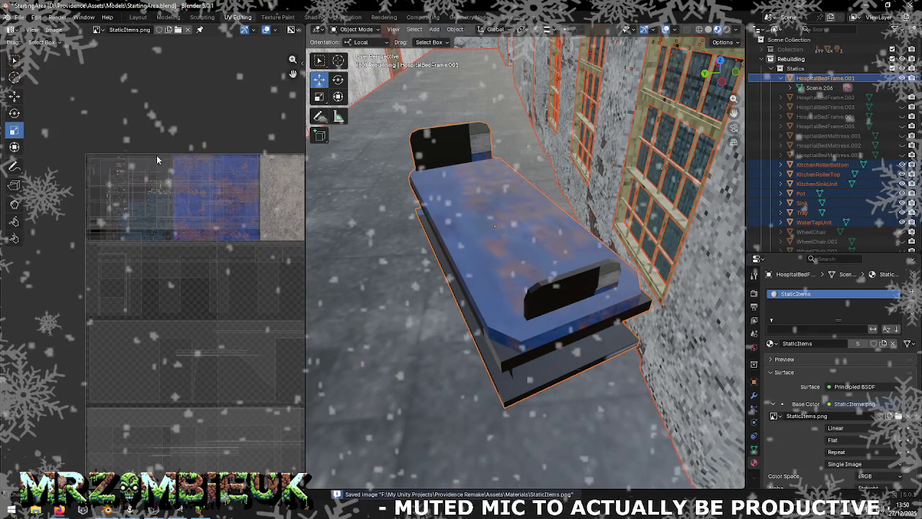
{"action": "left_click", "coordinate": [503, 228]}
{"action": "scroll", "coordinate": [501, 226], "scroll_direction": "down", "scroll_amount": 4}
{"action": "scroll", "coordinate": [501, 226], "scroll_direction": "down", "scroll_amount": 4}
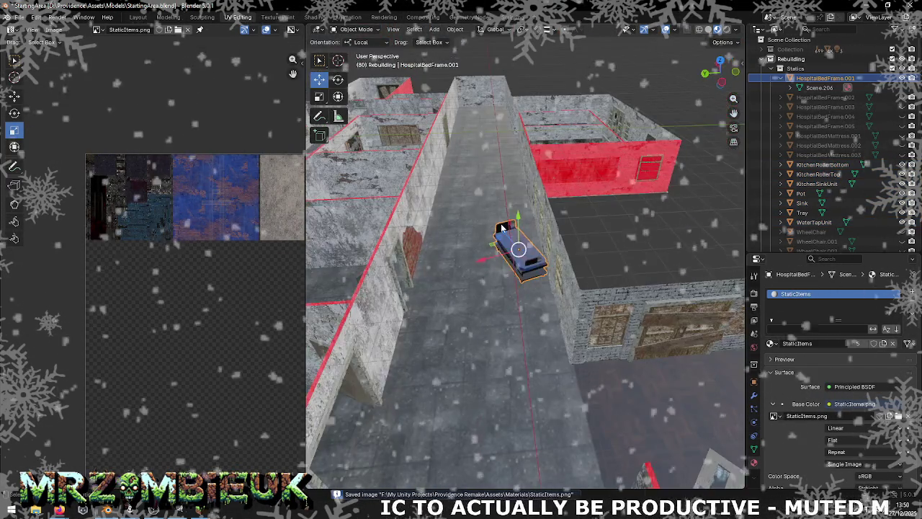
{"action": "key", "text": "alt+Tab"}
{"action": "left_click_drag", "start_coordinate": [434, 216], "coordinate": [356, 216], "text": "alt"}
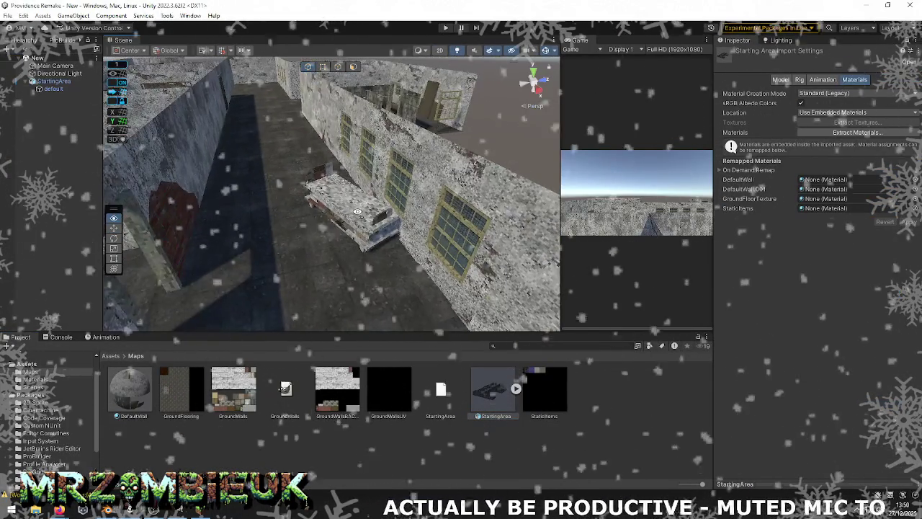
Read the full startingarea.mtl import error in Unity's Console
{"action": "left_click", "coordinate": [357, 216]}
{"action": "left_click", "coordinate": [62, 337]}
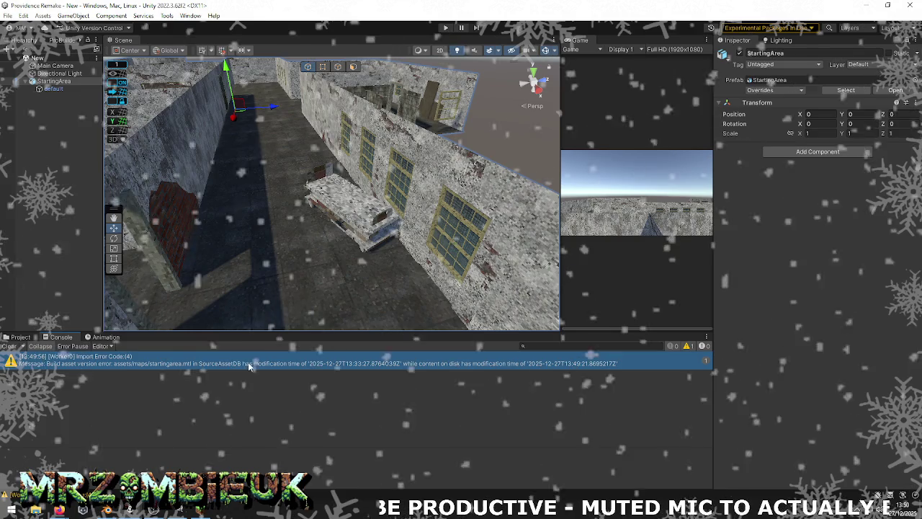
{"action": "left_click", "coordinate": [539, 362]}
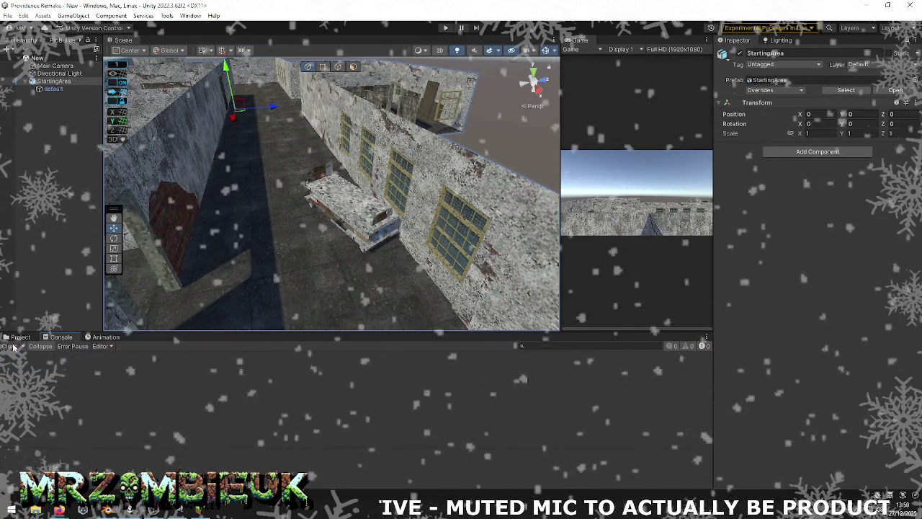
Re-export the selection from Blender as Wavefront StartingArea.obj into Assets/Maps
{"action": "key", "text": "alt+Tab"}
{"action": "left_click", "coordinate": [19, 17]}
{"action": "mouse_move", "coordinate": [35, 164]}
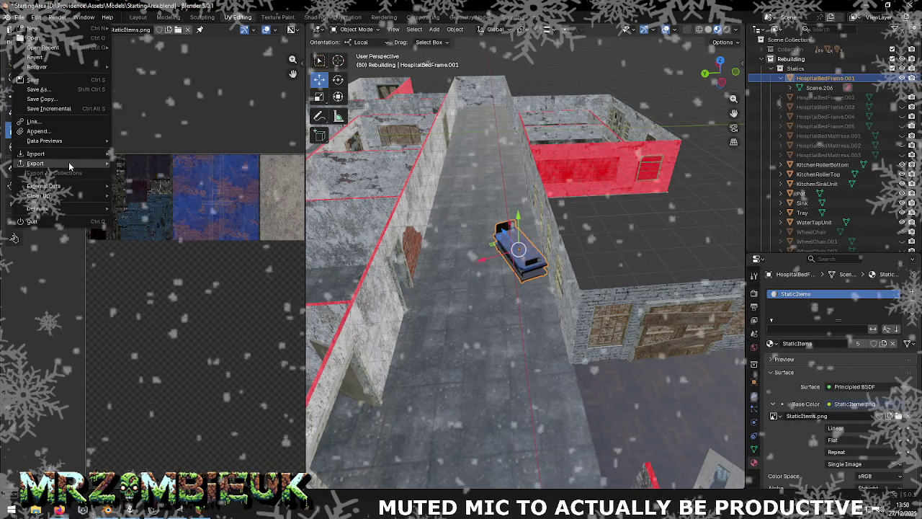
{"action": "left_click", "coordinate": [175, 205]}
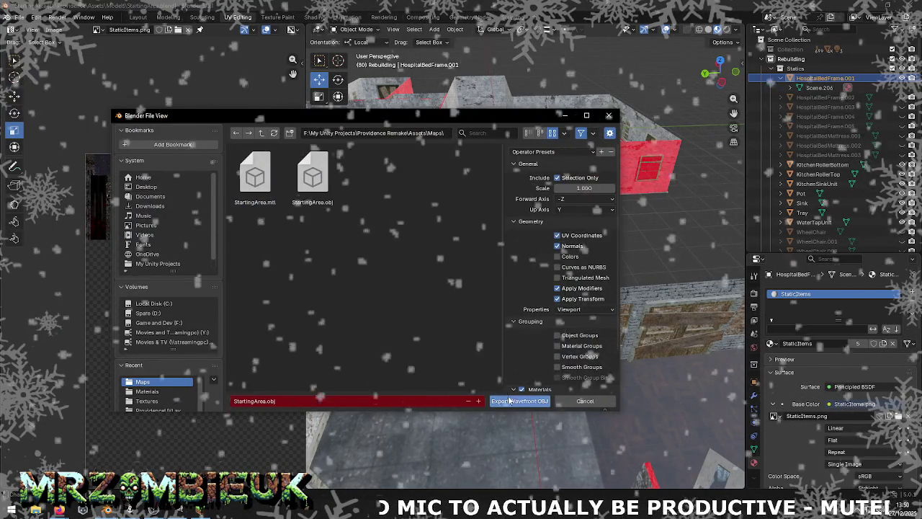
{"action": "left_click", "coordinate": [514, 400]}
{"action": "key", "text": "alt+Tab"}
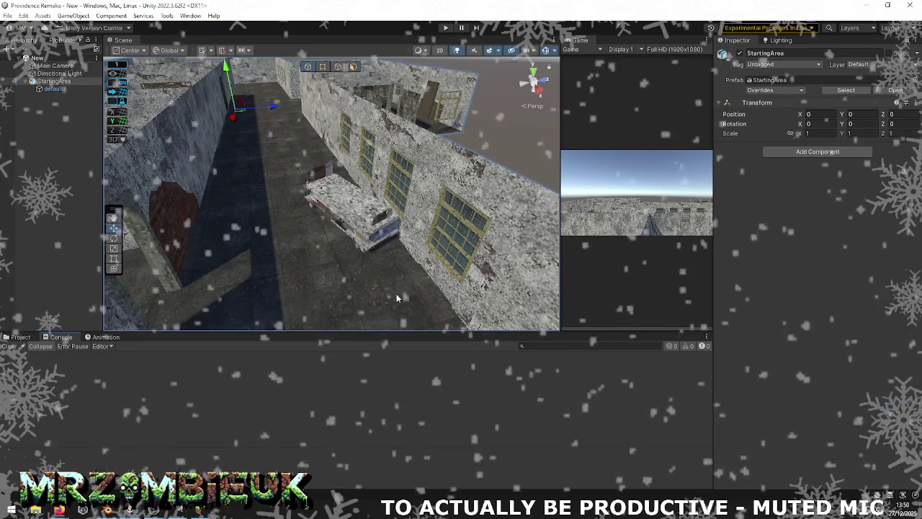
Reimport StartingArea from the Maps folder so only the bed with StaticItems remains
{"action": "right_click", "coordinate": [485, 387]}
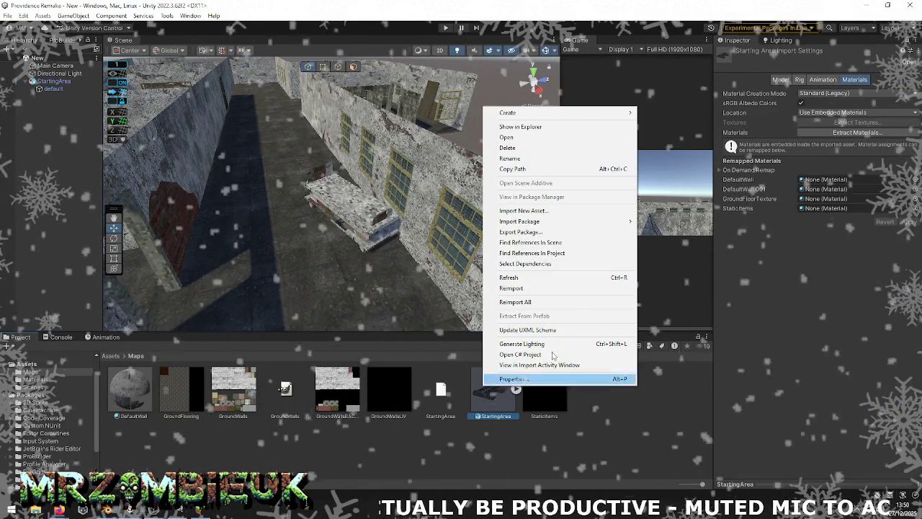
{"action": "left_click", "coordinate": [547, 288]}
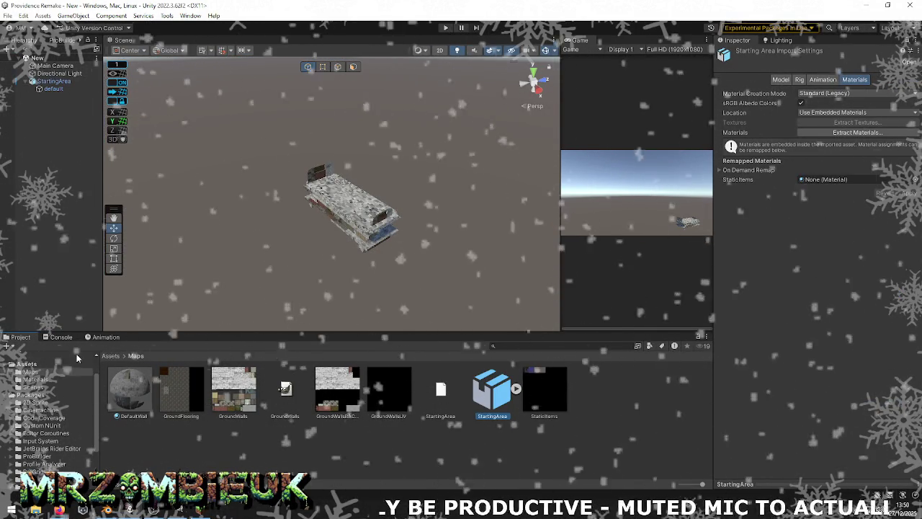
{"action": "left_click", "coordinate": [20, 337]}
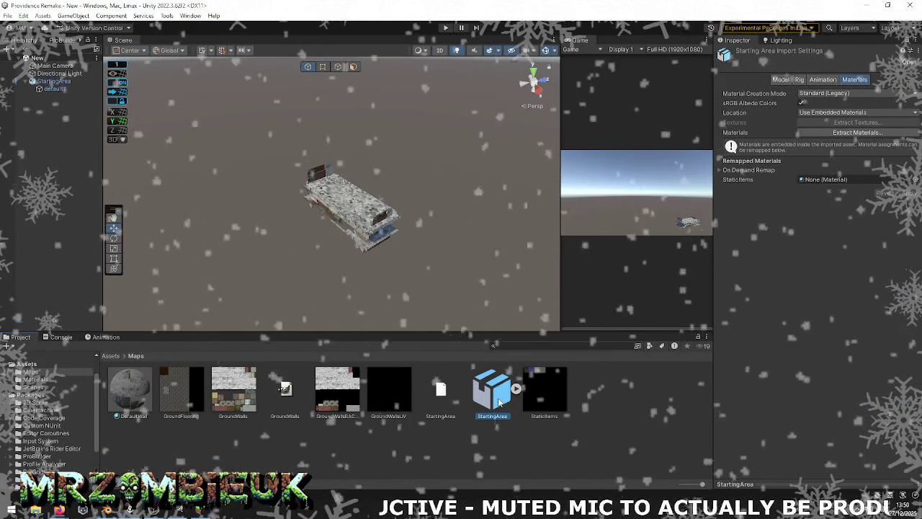
{"action": "key", "text": "alt+Tab"}
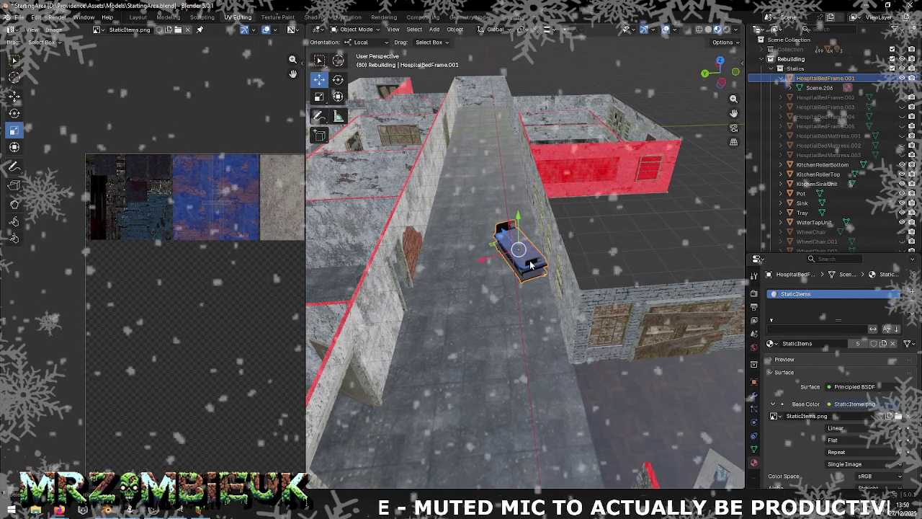
Select HospitalBedFrame.001 in the Outliner and zoom in on it
{"action": "left_click", "coordinate": [533, 296]}
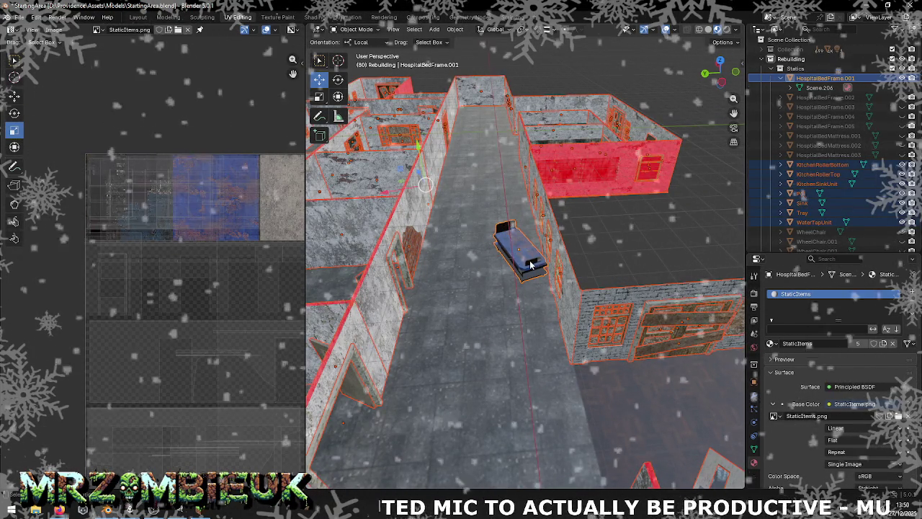
{"action": "left_click", "coordinate": [820, 87]}
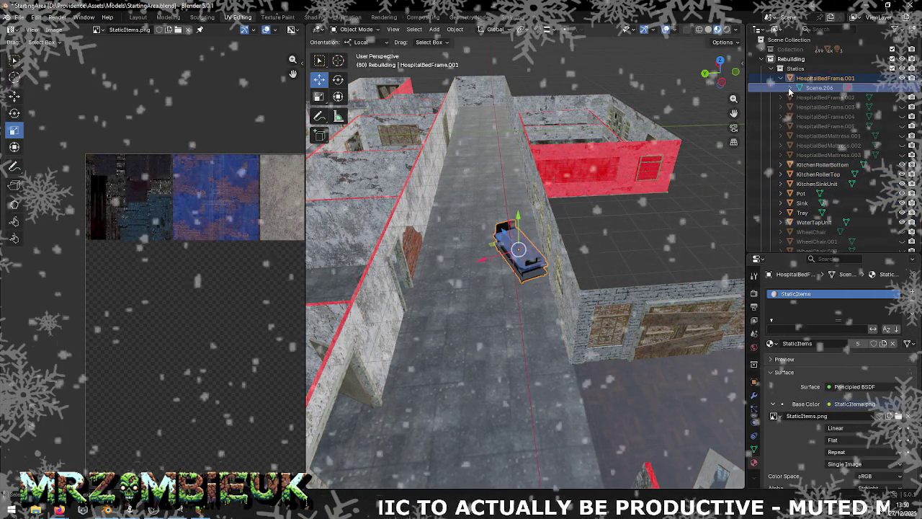
{"action": "scroll", "coordinate": [539, 242], "scroll_direction": "up", "scroll_amount": 3}
{"action": "scroll", "coordinate": [539, 243], "scroll_direction": "up", "scroll_amount": 2}
{"action": "scroll", "coordinate": [539, 243], "scroll_direction": "up", "scroll_amount": 1}
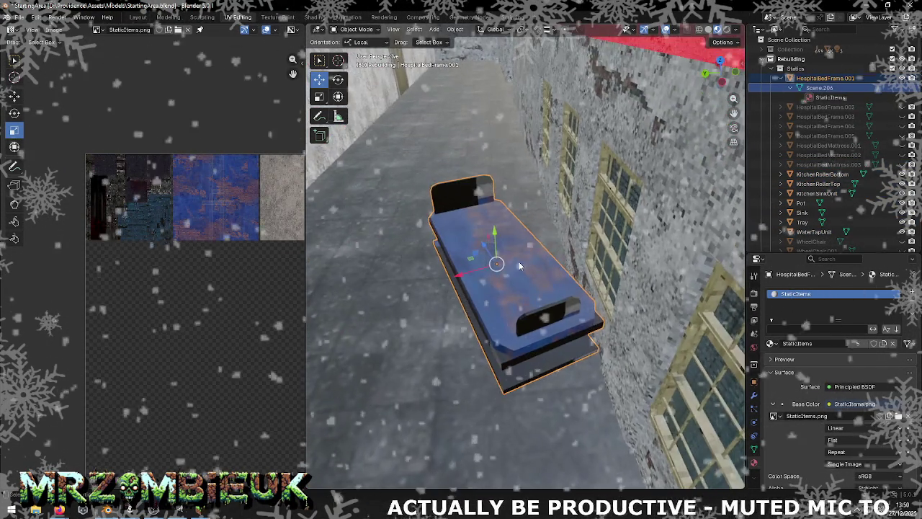
{"action": "scroll", "coordinate": [539, 242], "scroll_direction": "up", "scroll_amount": 2}
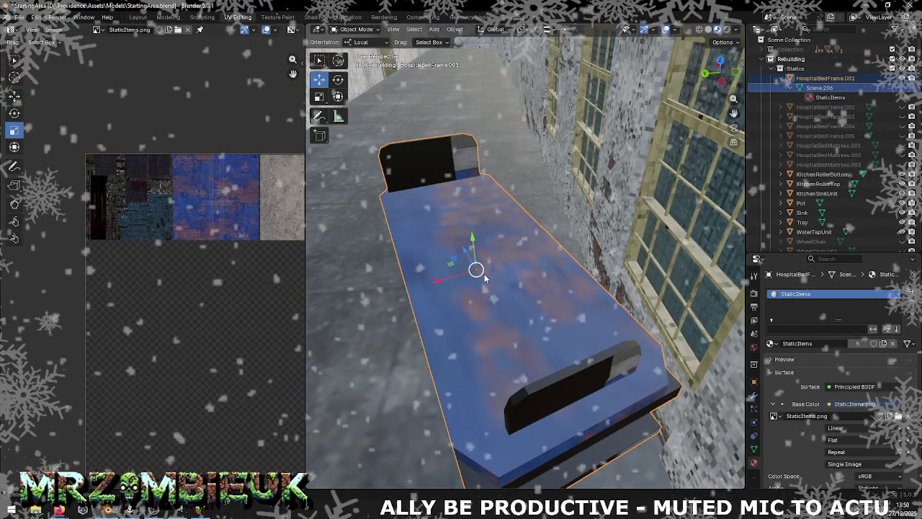
{"action": "key", "text": "Tab"}
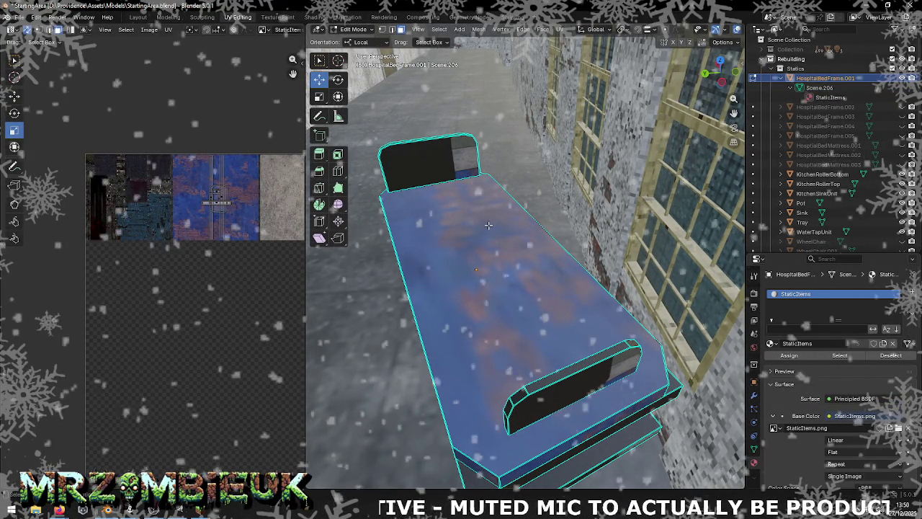
{"action": "key", "text": "Tab"}
From a low side view, enter Edit Mode on the bed and select all its faces
{"action": "scroll", "coordinate": [489, 231], "scroll_direction": "down", "scroll_amount": 2}
{"action": "scroll", "coordinate": [487, 241], "scroll_direction": "down", "scroll_amount": 3}
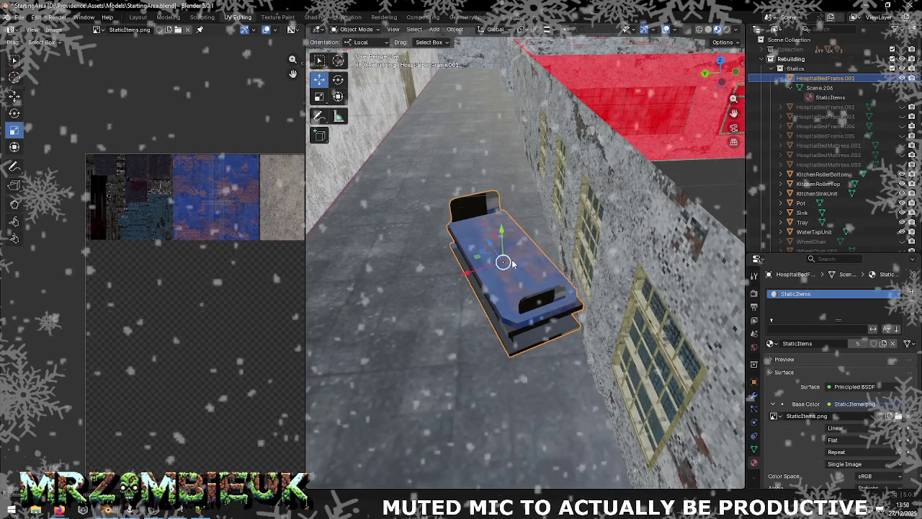
{"action": "scroll", "coordinate": [554, 263], "scroll_direction": "up", "scroll_amount": 3}
{"action": "mouse_move", "coordinate": [502, 270]}
{"action": "middle_mouse_down"}
{"action": "mouse_move", "coordinate": [544, 256]}
{"action": "mouse_move", "coordinate": [567, 233]}
{"action": "mouse_move", "coordinate": [503, 284]}
{"action": "middle_mouse_up"}
{"action": "left_click", "coordinate": [503, 286]}
{"action": "key", "text": "Tab"}
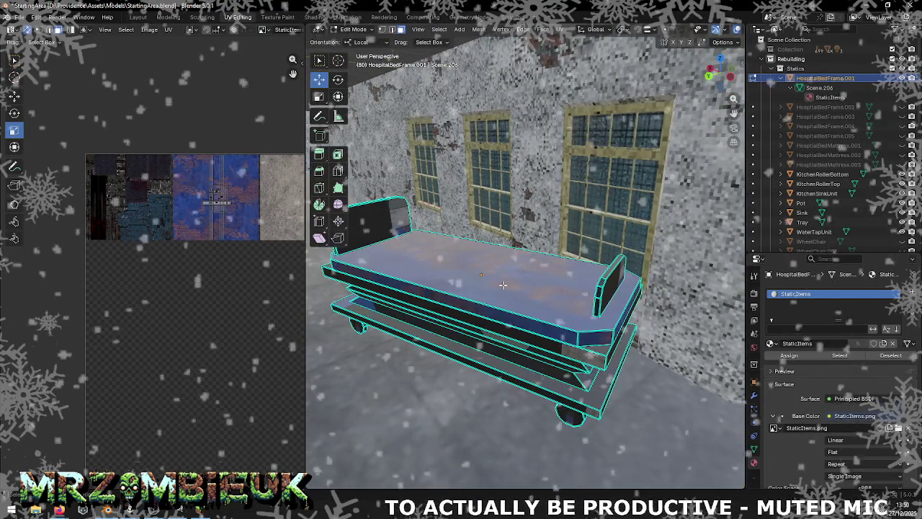
{"action": "key", "text": "a"}
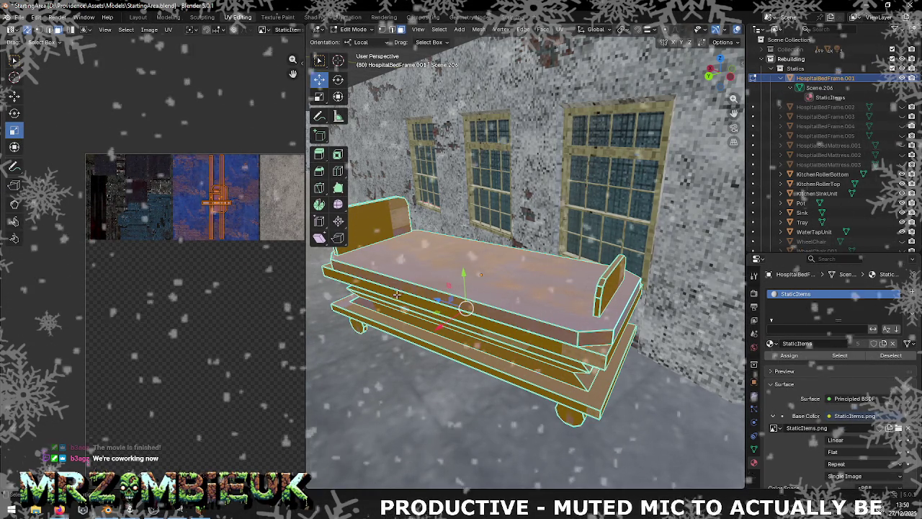
{"action": "left_click", "coordinate": [397, 294]}
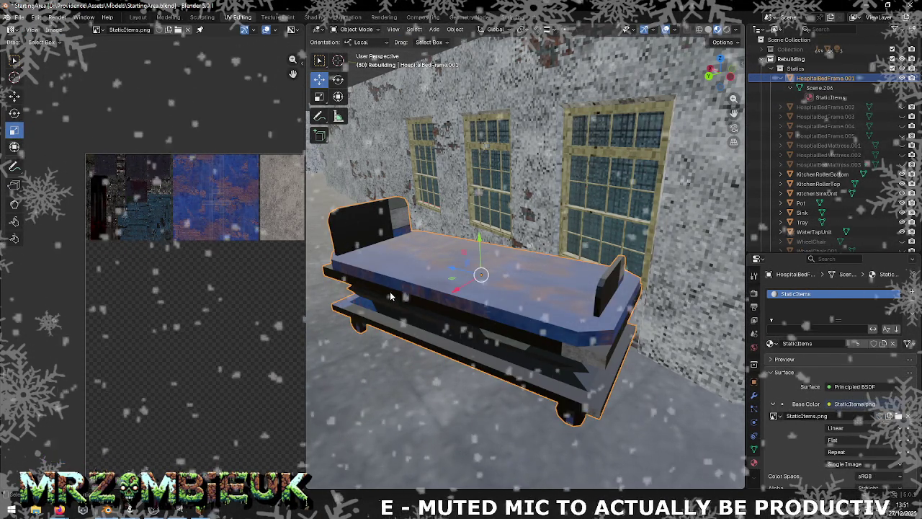
Move all the bed's UV islands up-right by 0.959 X and 0.636 Y
{"action": "key", "text": "a"}
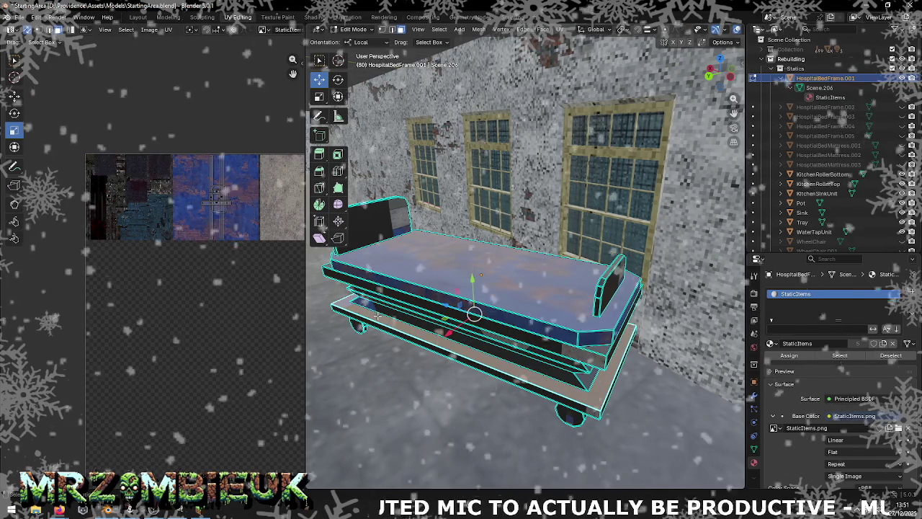
{"action": "scroll", "coordinate": [233, 260], "scroll_direction": "down", "scroll_amount": 3}
{"action": "scroll", "coordinate": [175, 283], "scroll_direction": "down", "scroll_amount": 1}
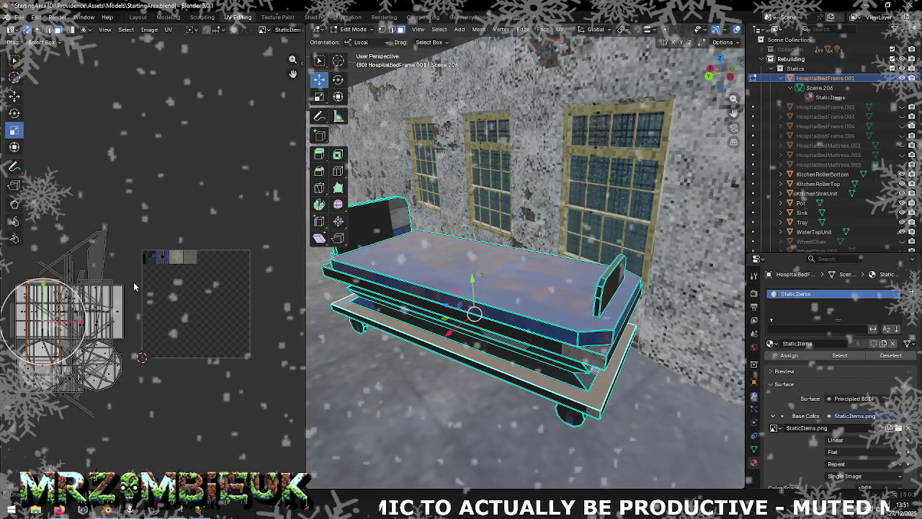
{"action": "middle_click_drag", "start_coordinate": [133, 259], "coordinate": [185, 254]}
{"action": "left_click_drag", "start_coordinate": [72, 193], "coordinate": [211, 345]}
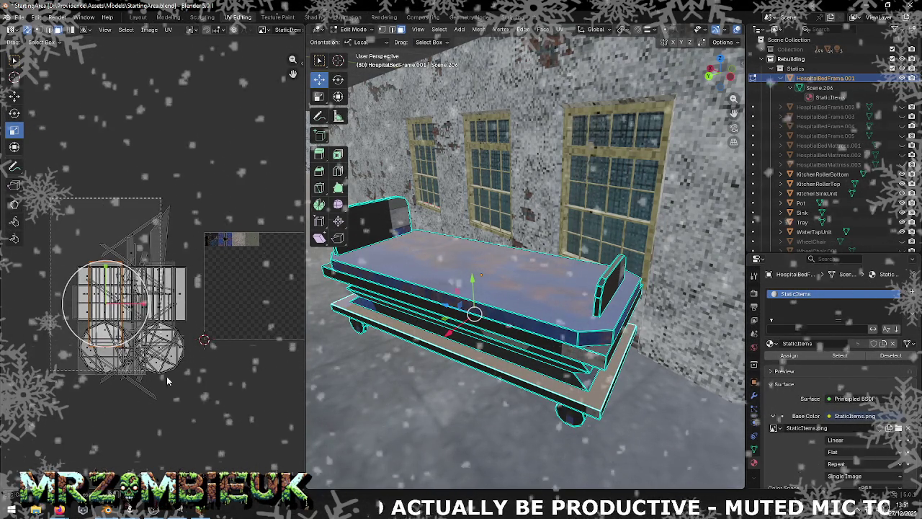
{"action": "left_click", "coordinate": [13, 96]}
{"action": "left_click_drag", "start_coordinate": [135, 318], "coordinate": [235, 232]}
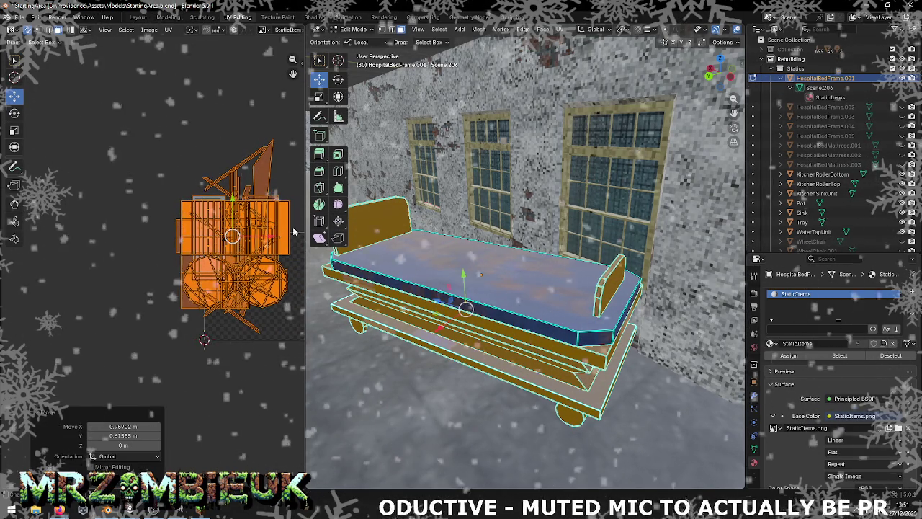
Save StartingArea.blend and return to Object Mode
{"action": "left_click", "coordinate": [19, 18]}
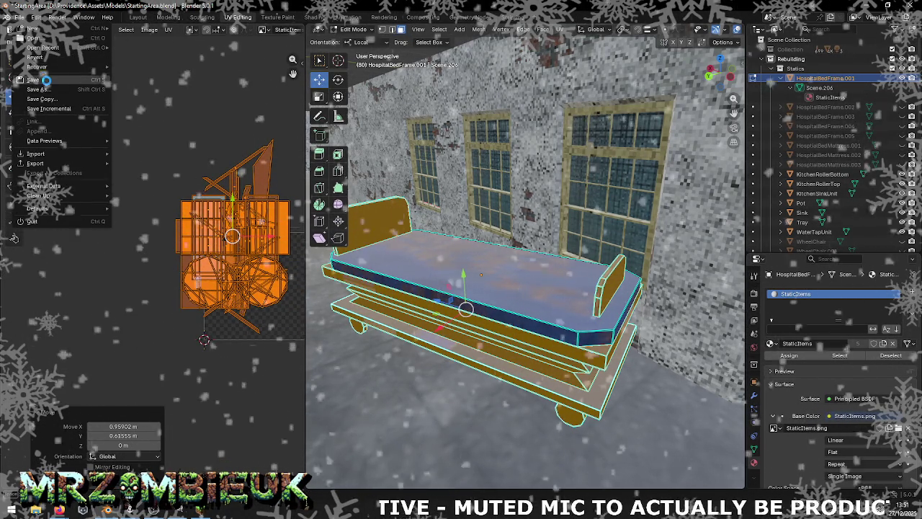
{"action": "left_click", "coordinate": [47, 81]}
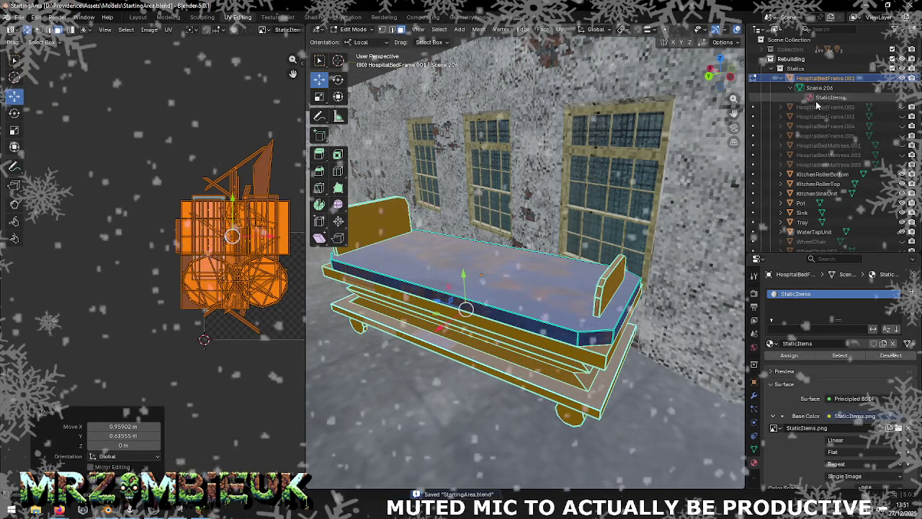
{"action": "scroll", "coordinate": [821, 187], "scroll_direction": "down", "scroll_amount": 2}
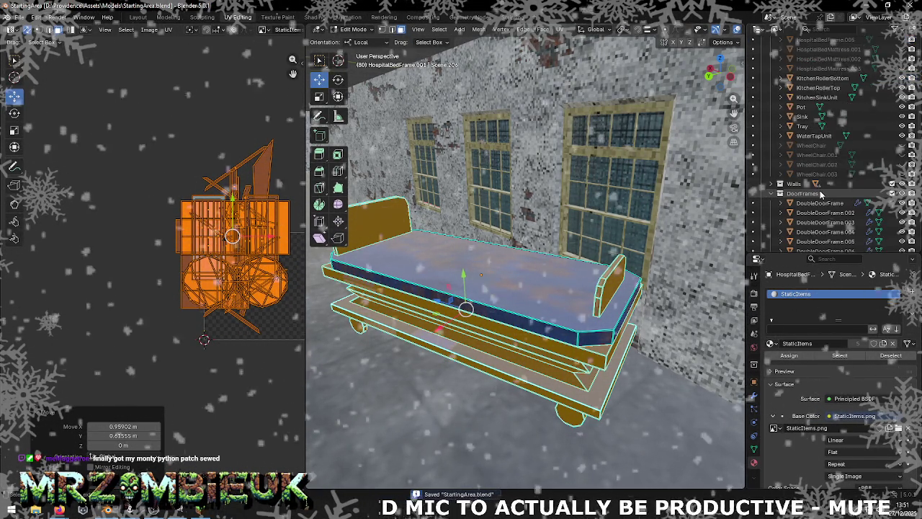
{"action": "scroll", "coordinate": [822, 189], "scroll_direction": "up", "scroll_amount": 2}
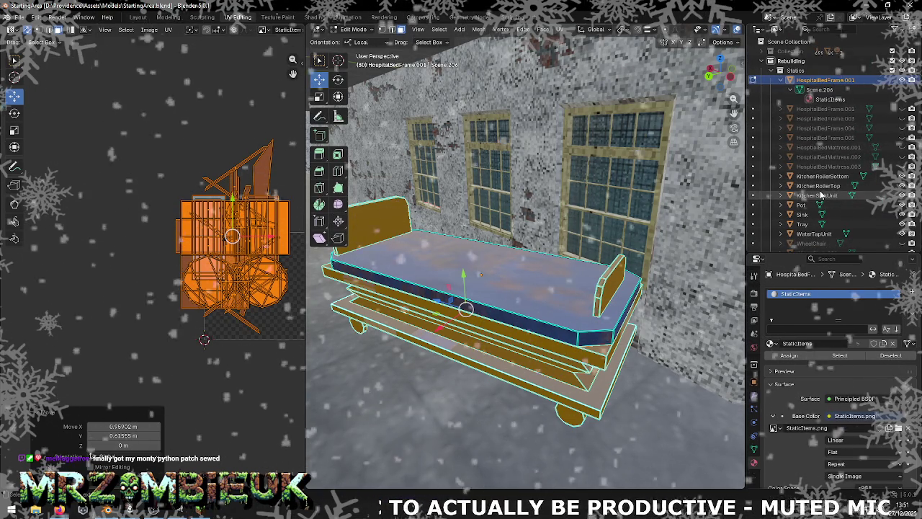
{"action": "key", "text": "Tab"}
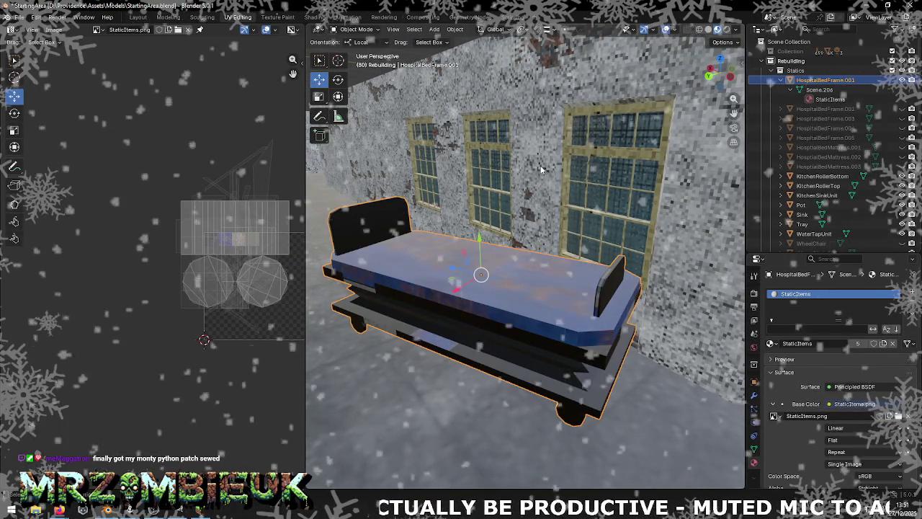
Save, then export the selected bed as StartingArea.obj with UVs and normals into Maps
{"action": "left_click", "coordinate": [19, 17]}
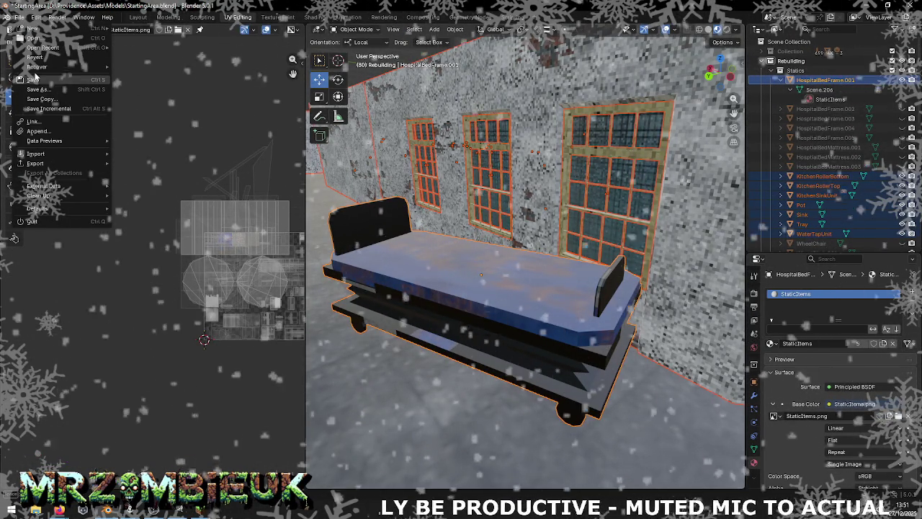
{"action": "left_click", "coordinate": [44, 107]}
{"action": "left_click", "coordinate": [21, 19]}
{"action": "mouse_move", "coordinate": [35, 163]}
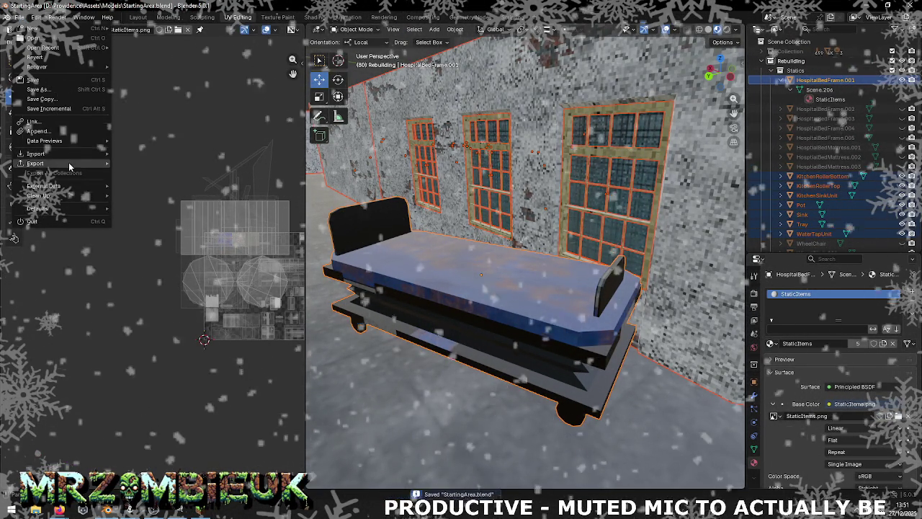
{"action": "left_click", "coordinate": [158, 203]}
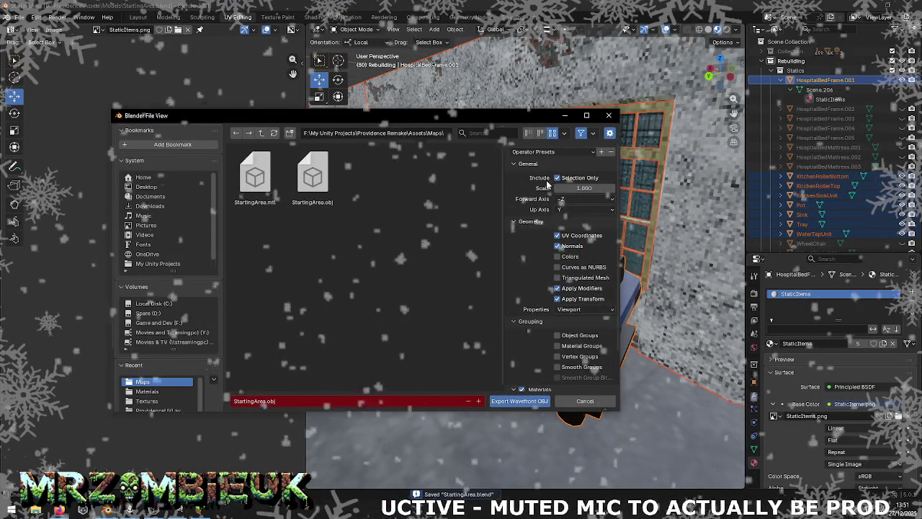
{"action": "left_click", "coordinate": [519, 401]}
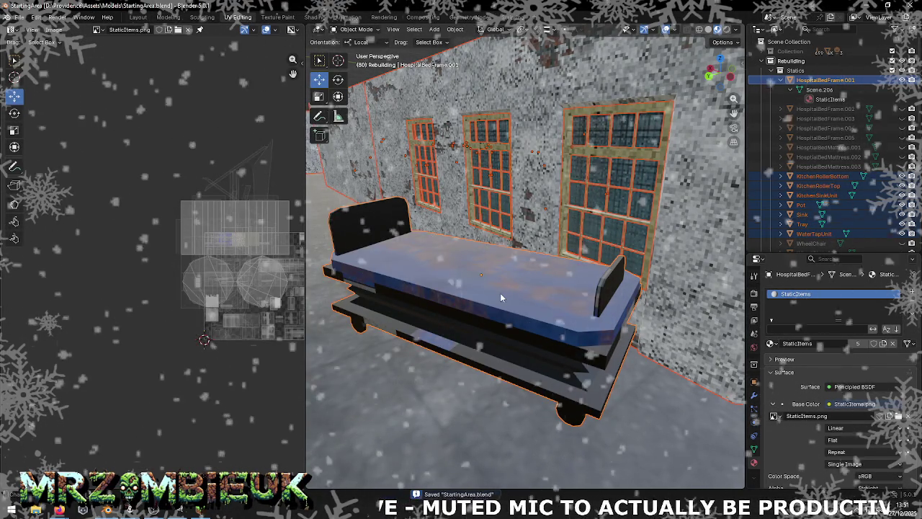
{"action": "key", "text": "alt+Tab"}
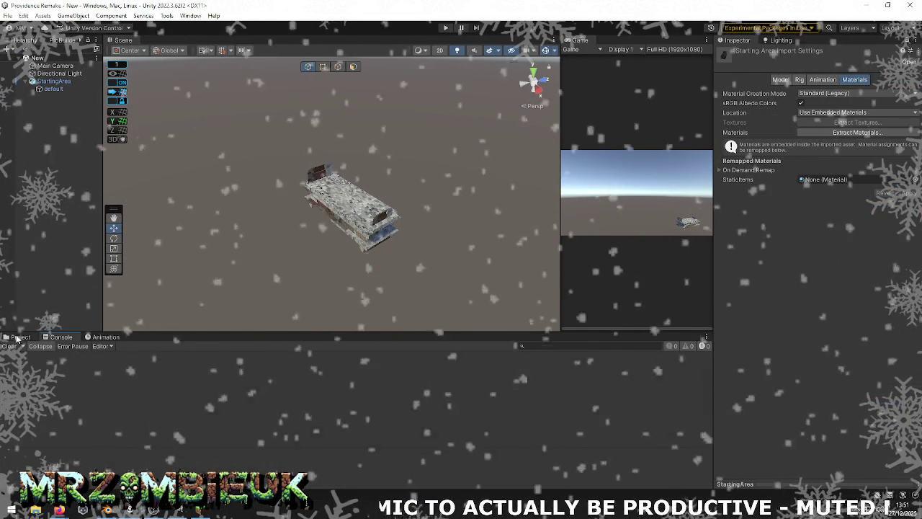
Select all assets in the Maps folder and reimport them
{"action": "left_click", "coordinate": [516, 449]}
{"action": "left_click", "coordinate": [129, 389]}
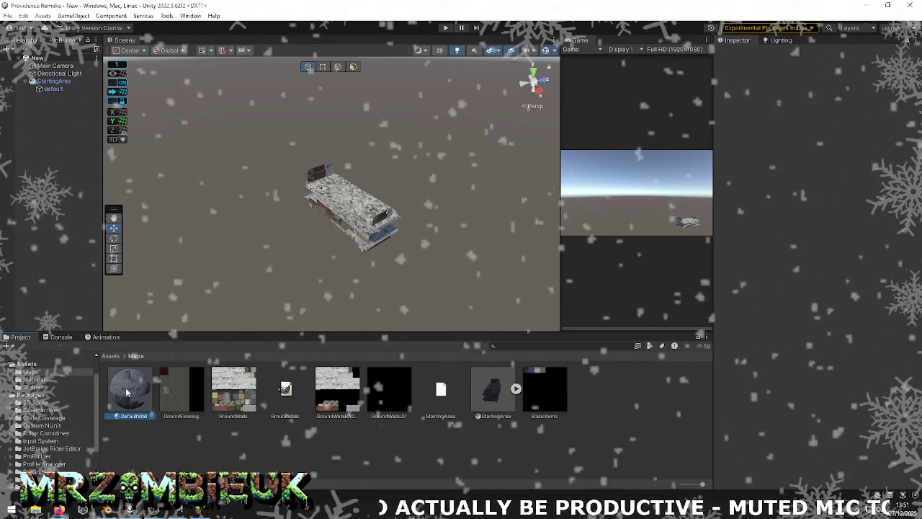
{"action": "left_click", "coordinate": [535, 396], "text": "shift"}
{"action": "right_click", "coordinate": [534, 396]}
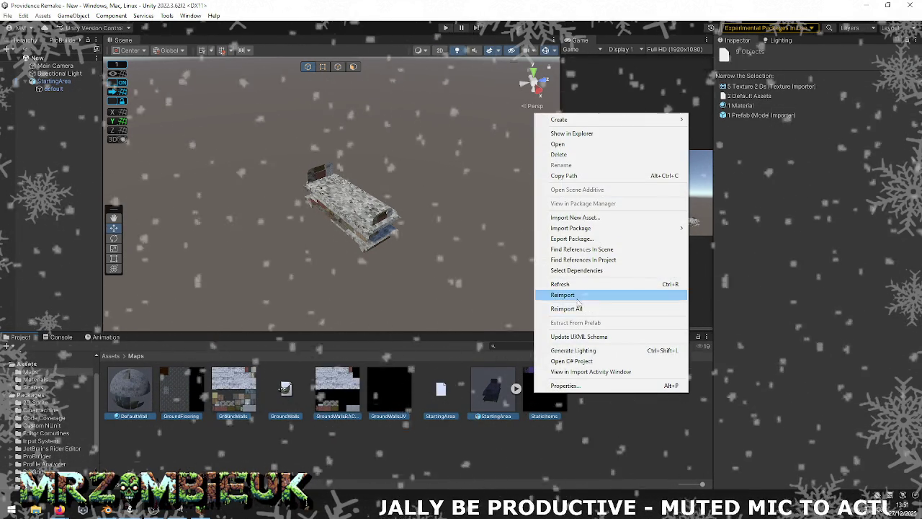
{"action": "left_click", "coordinate": [552, 317]}
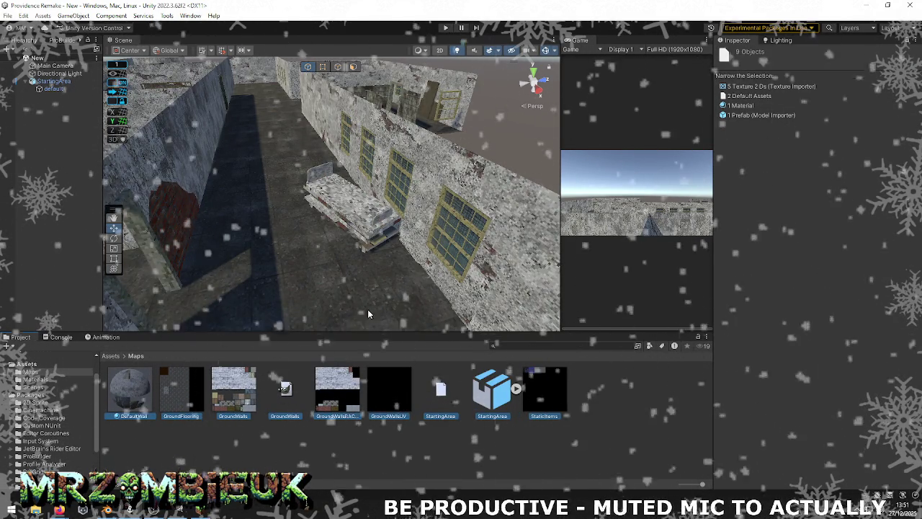
Check the Console, then view the StaticItems texture's import settings
{"action": "left_click", "coordinate": [57, 338]}
{"action": "left_click", "coordinate": [20, 336]}
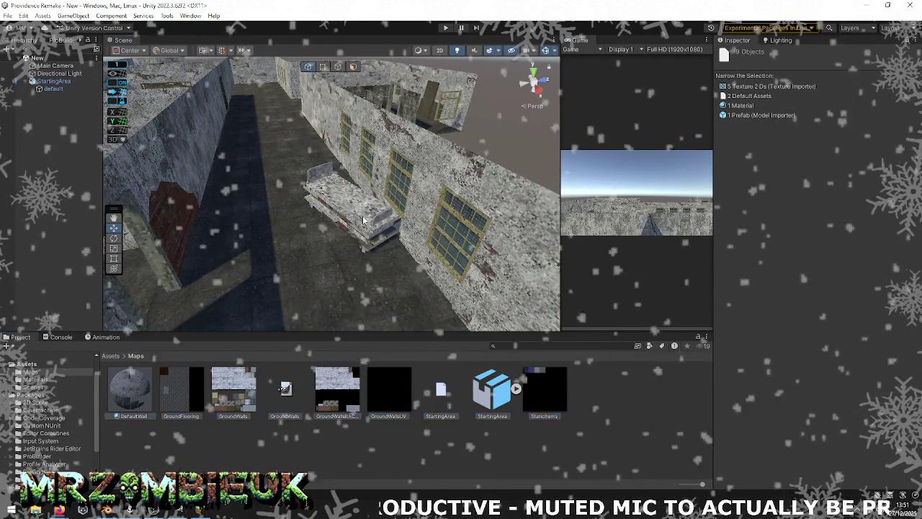
{"action": "left_click", "coordinate": [356, 224]}
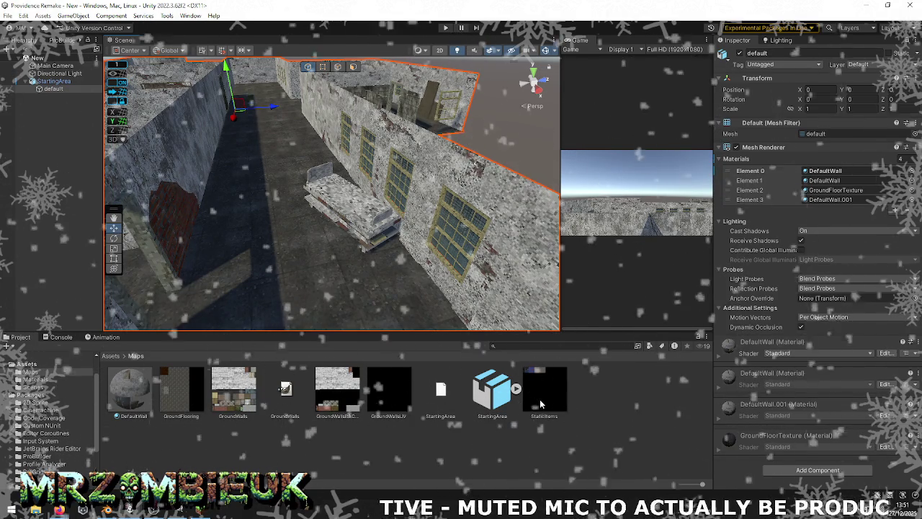
{"action": "left_click", "coordinate": [541, 404]}
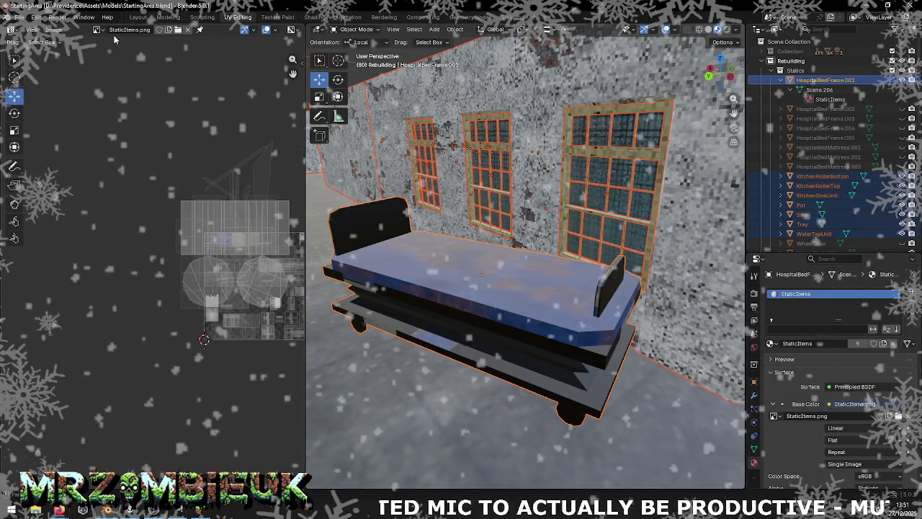
{"action": "left_click", "coordinate": [97, 29]}
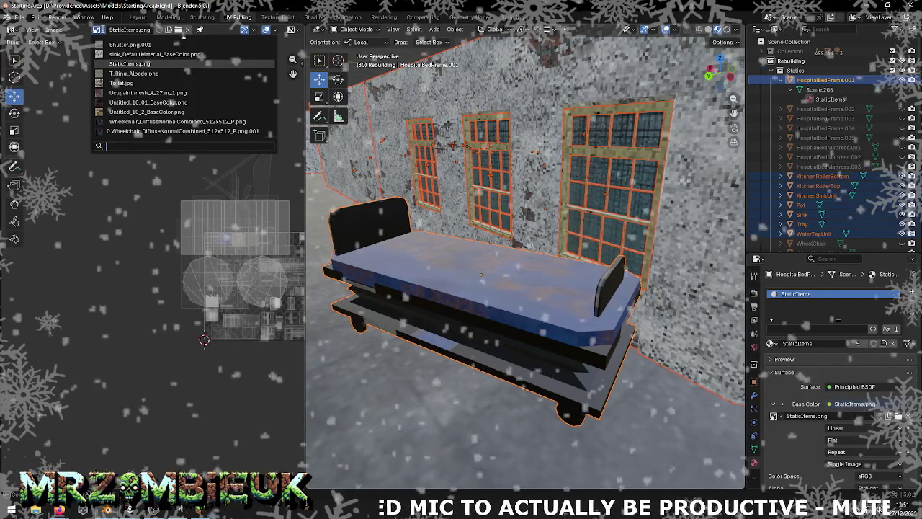
Replace the StaticItems image with StaticItems.png from the Assets/Maps folder
{"action": "left_click", "coordinate": [117, 64]}
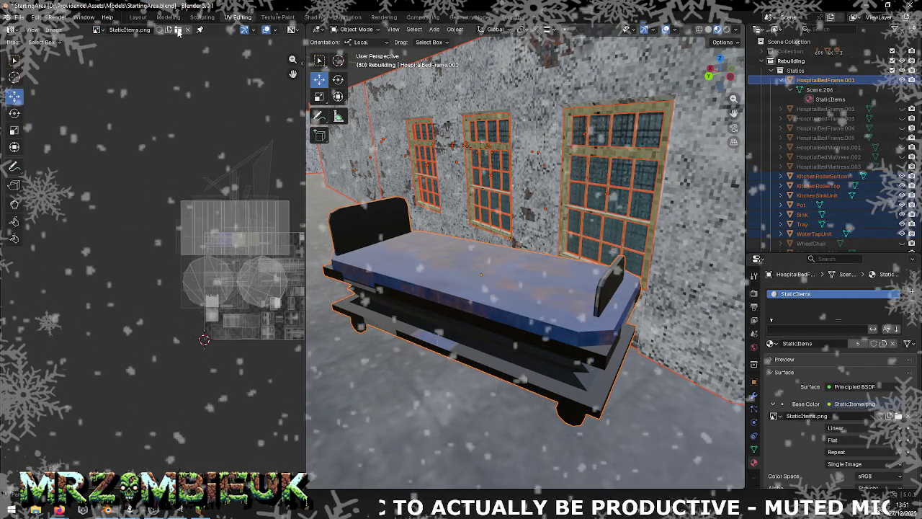
{"action": "left_click", "coordinate": [53, 30]}
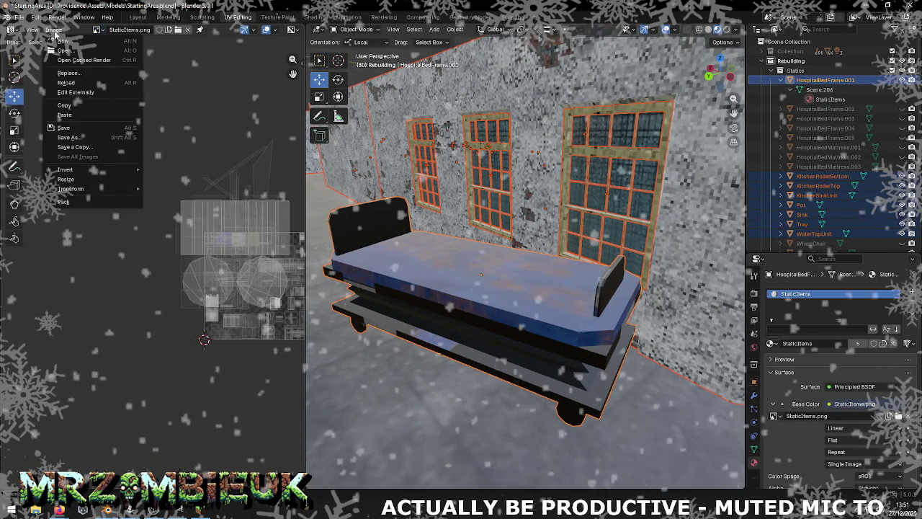
{"action": "left_click", "coordinate": [69, 73]}
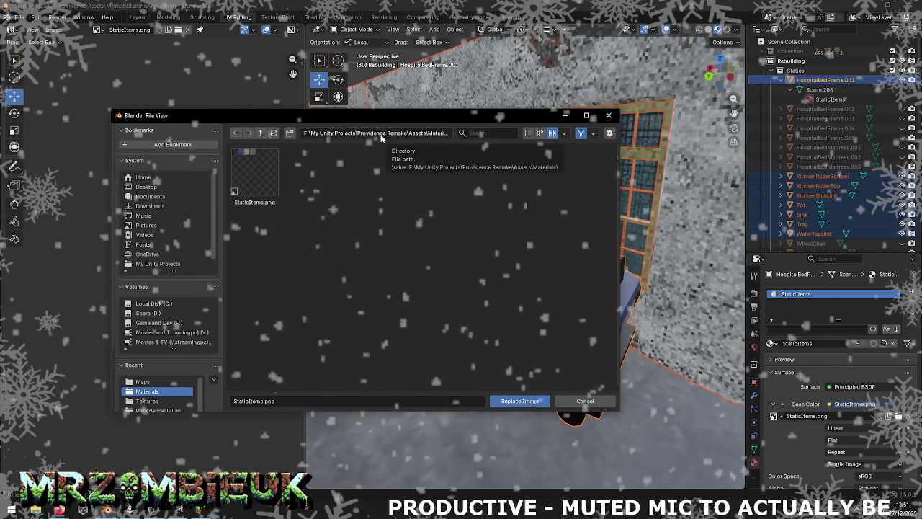
{"action": "left_click", "coordinate": [261, 133]}
{"action": "double_click", "coordinate": [262, 180]}
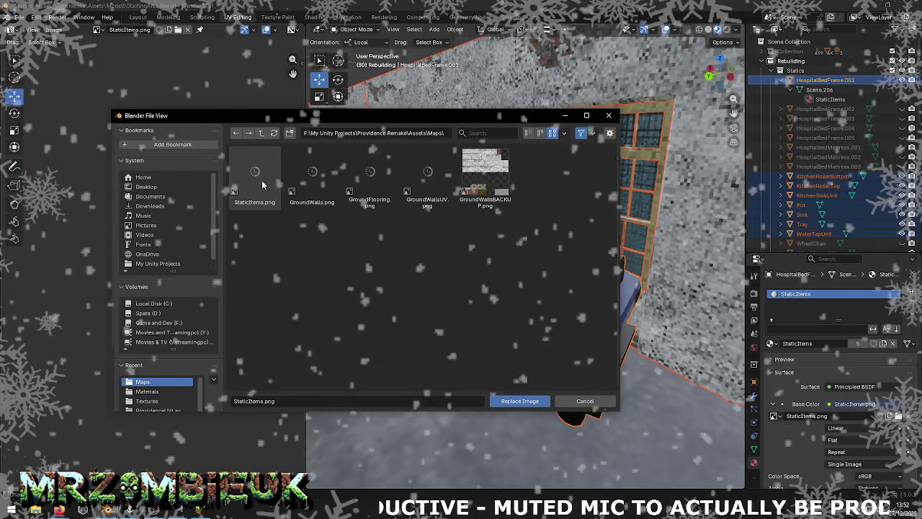
{"action": "double_click", "coordinate": [263, 186]}
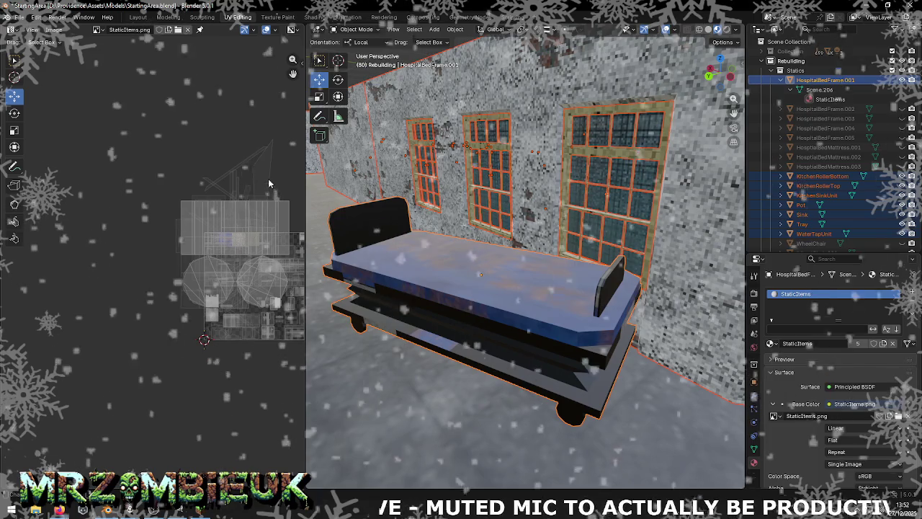
{"action": "key", "text": "alt+Tab"}
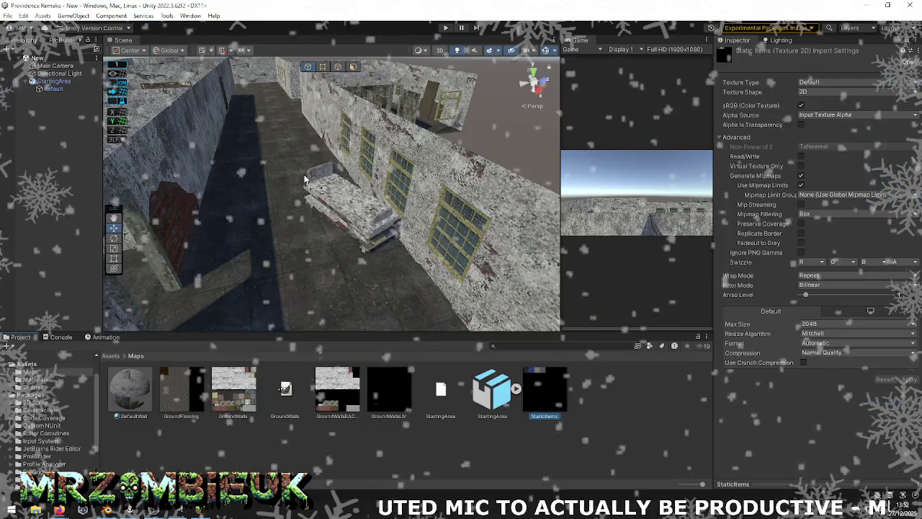
Reimport the StartingArea model in Unity's Project window, then return to Blender
{"action": "right_click", "coordinate": [534, 389]}
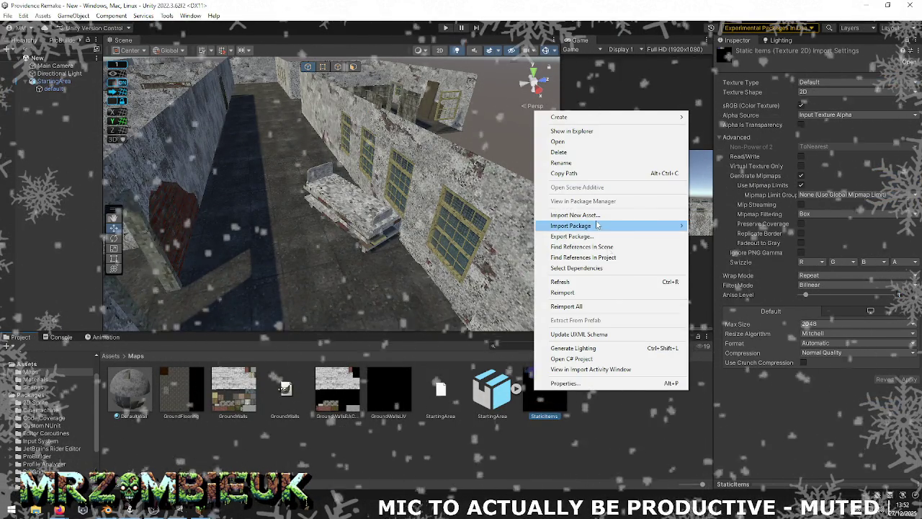
{"action": "left_click", "coordinate": [563, 292]}
{"action": "right_click", "coordinate": [491, 382]}
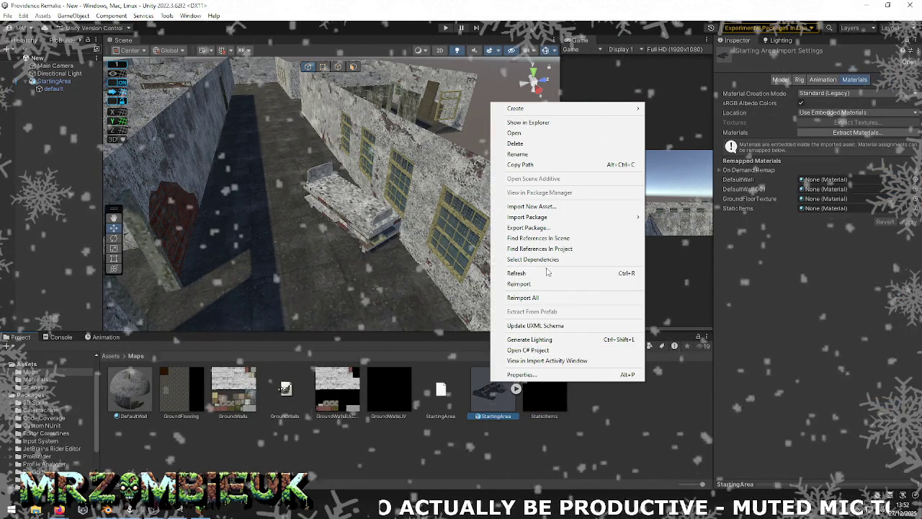
{"action": "left_click", "coordinate": [546, 283]}
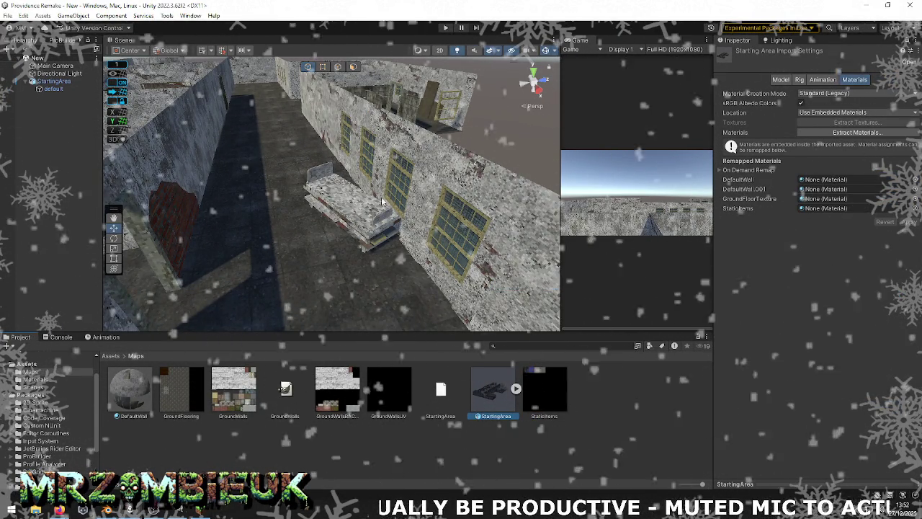
{"action": "key", "text": "alt+Tab"}
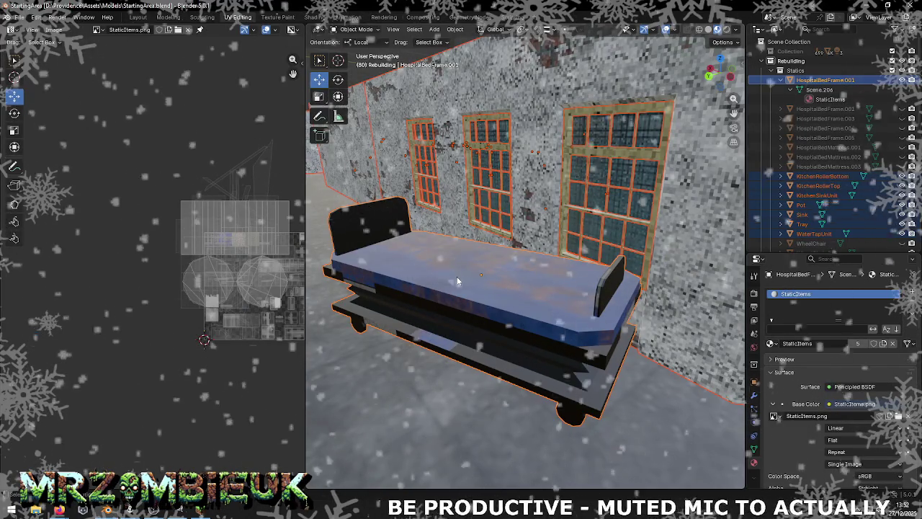
Replace the hospital bed frame's material with the existing StaticItems material
{"action": "left_click", "coordinate": [457, 281]}
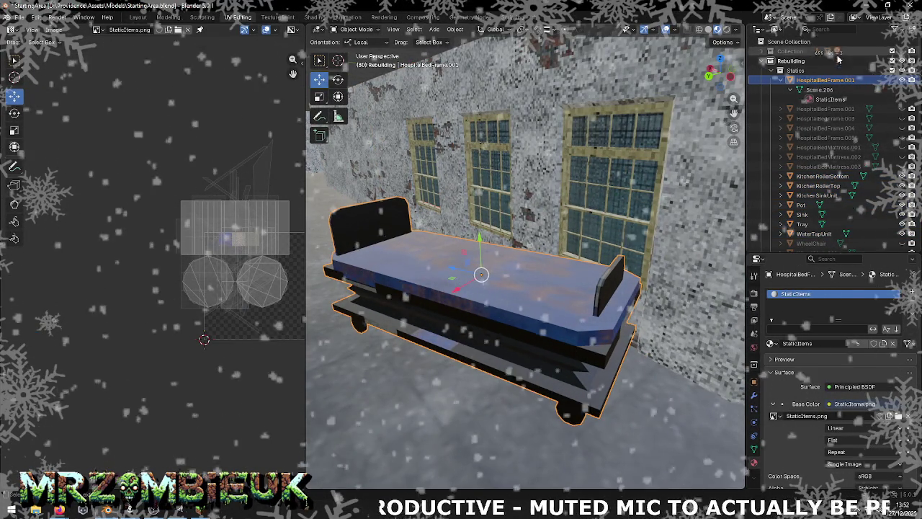
{"action": "left_click", "coordinate": [830, 99]}
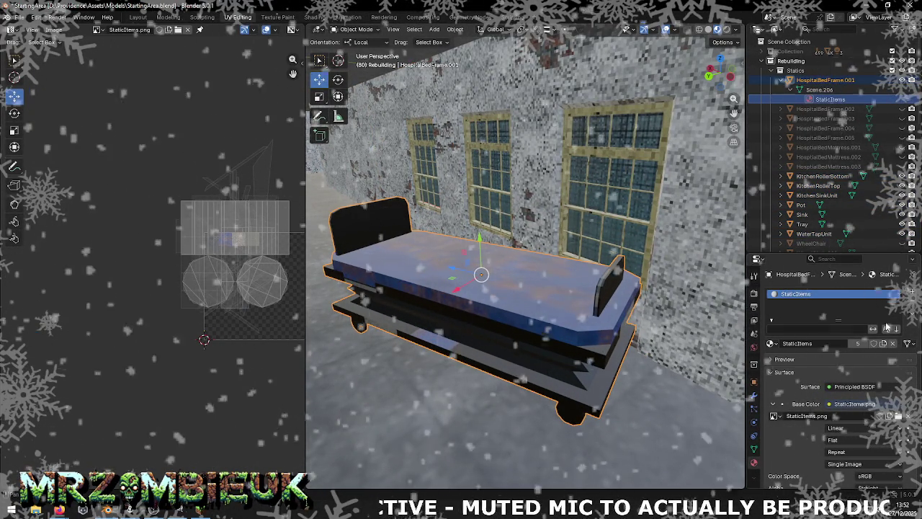
{"action": "left_click", "coordinate": [911, 302]}
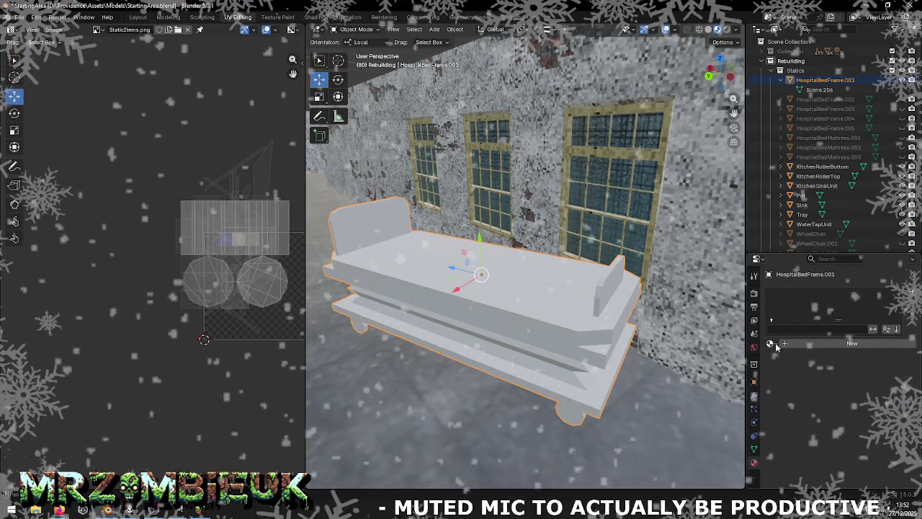
{"action": "left_click", "coordinate": [774, 345]}
{"action": "type", "text": "sta"}
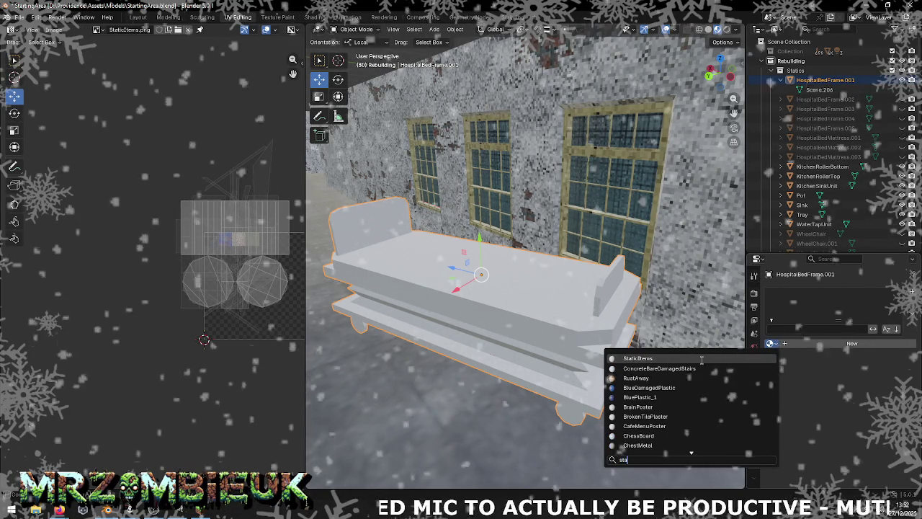
{"action": "left_click", "coordinate": [702, 360]}
{"action": "left_click", "coordinate": [683, 315]}
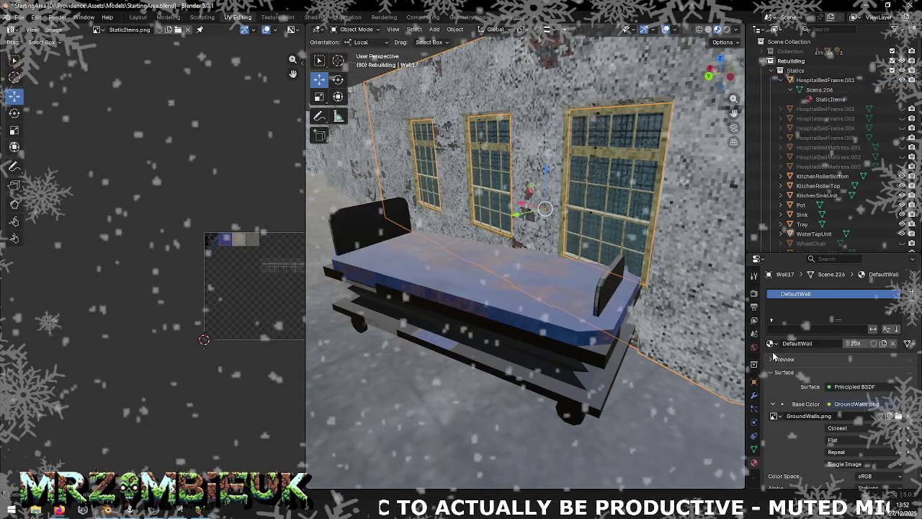
{"action": "left_click", "coordinate": [561, 323]}
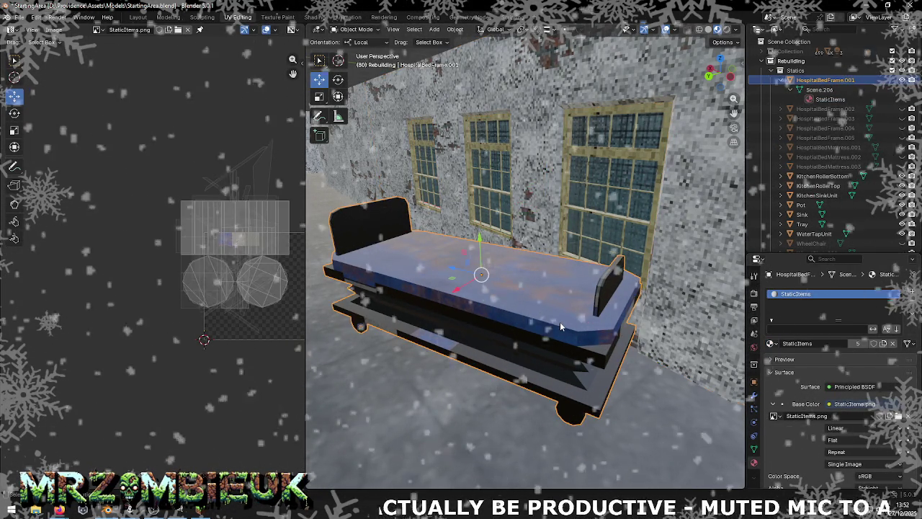
Save the blend file and export the bed frame as StartingArea.obj
{"action": "key", "text": "ctrl+s"}
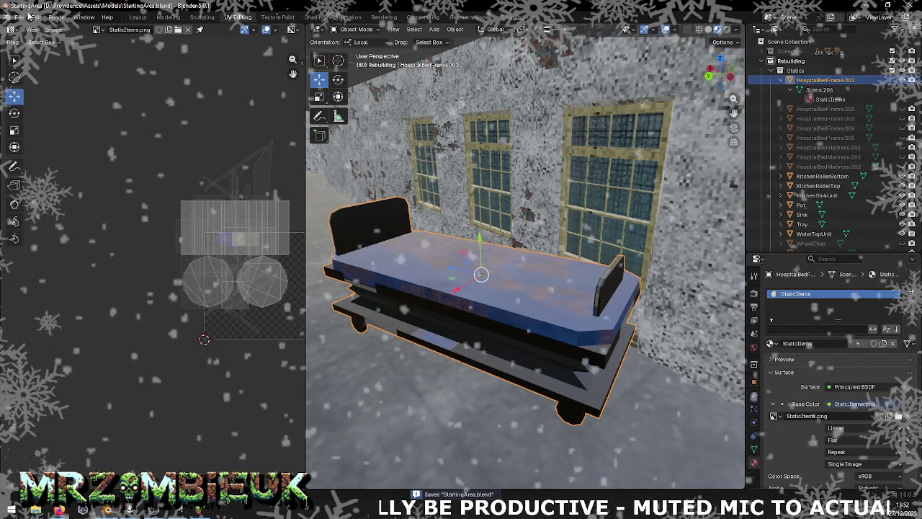
{"action": "left_click", "coordinate": [20, 17]}
{"action": "mouse_move", "coordinate": [36, 163]}
{"action": "left_click", "coordinate": [160, 201]}
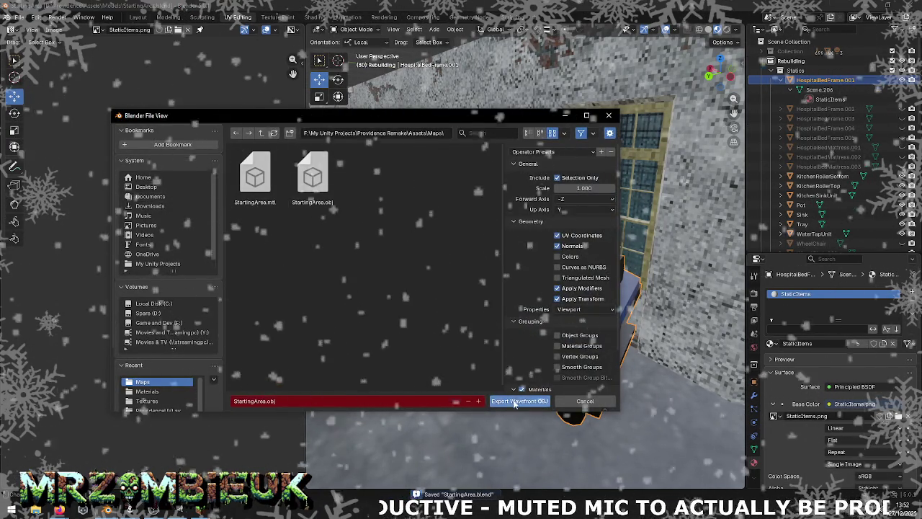
{"action": "left_click", "coordinate": [514, 403]}
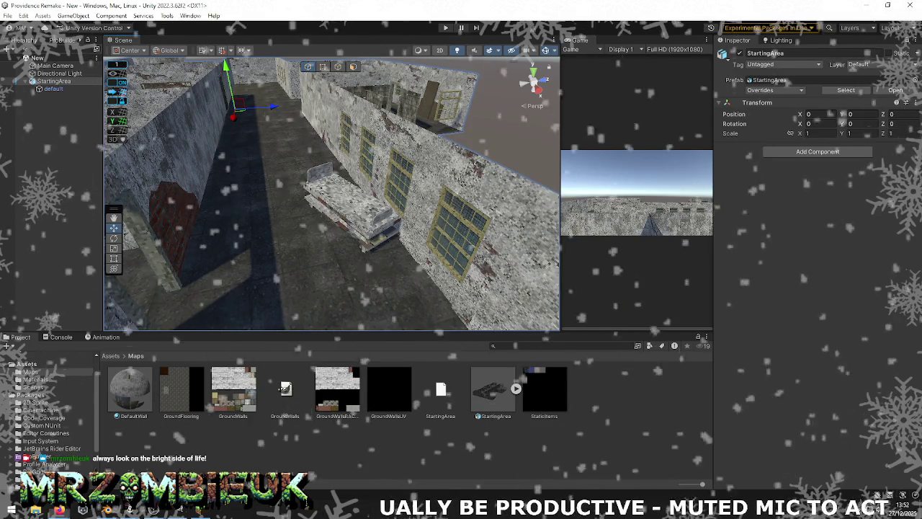
Reimport the StartingArea model and orbit the Scene view close to the hospital bed
{"action": "right_click", "coordinate": [490, 393]}
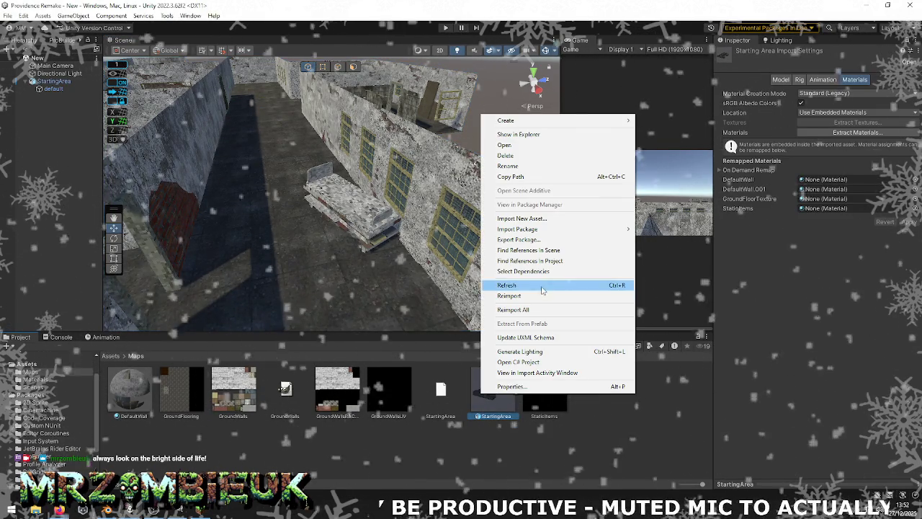
{"action": "left_click", "coordinate": [539, 302]}
{"action": "left_click", "coordinate": [364, 229]}
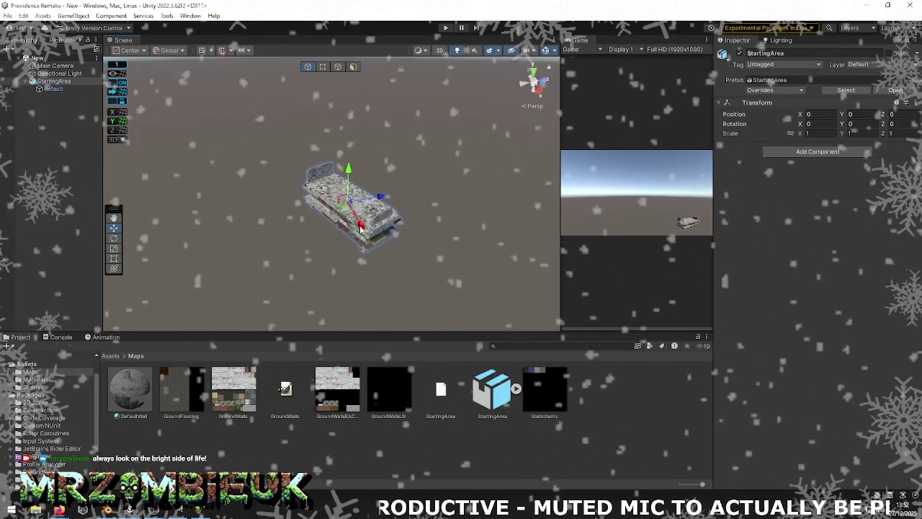
{"action": "mouse_move", "coordinate": [360, 229]}
{"action": "right_mouse_down"}
{"action": "mouse_move", "coordinate": [429, 188]}
{"action": "mouse_move", "coordinate": [383, 222]}
{"action": "mouse_move", "coordinate": [449, 222]}
{"action": "right_mouse_up"}
{"action": "key", "text": "alt+Tab"}
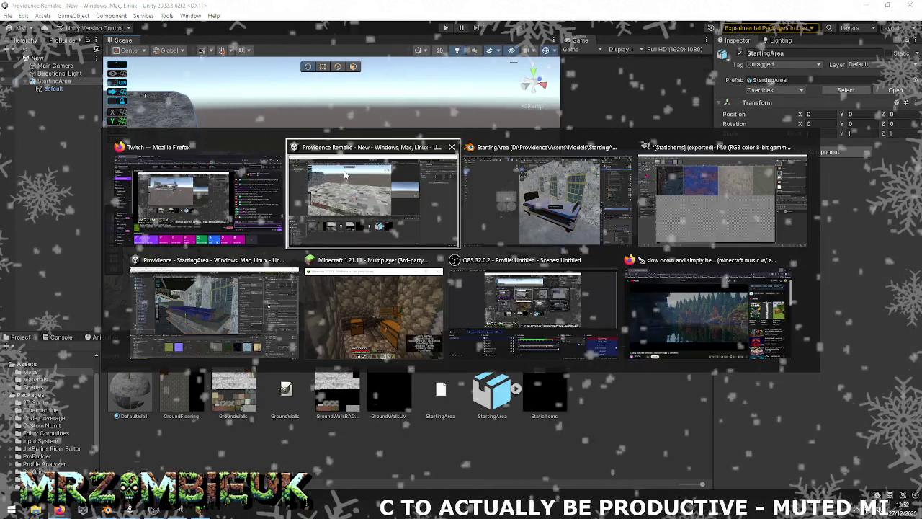
Keep StaticItems.png as the UV image, hide the hospital bed, and select everything else
{"action": "left_click", "coordinate": [98, 30]}
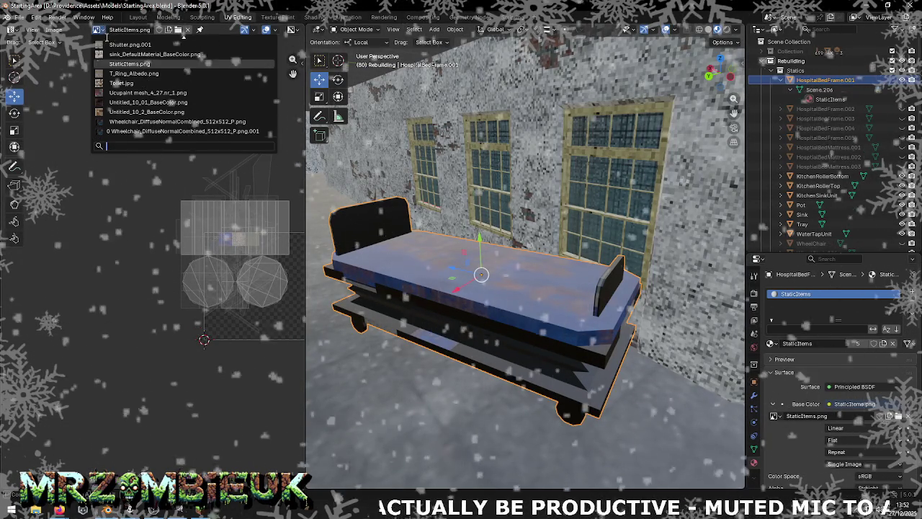
{"action": "left_click", "coordinate": [115, 62]}
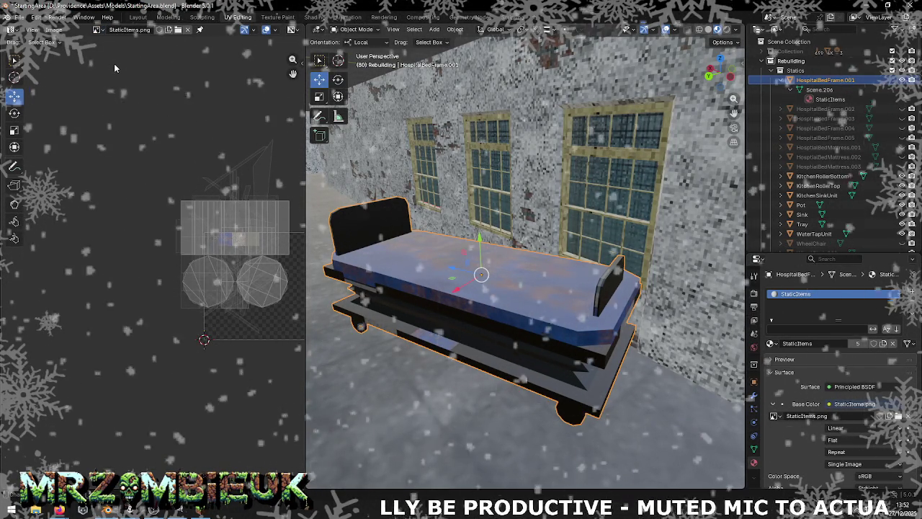
{"action": "left_click", "coordinate": [901, 81]}
{"action": "left_click", "coordinate": [901, 81]}
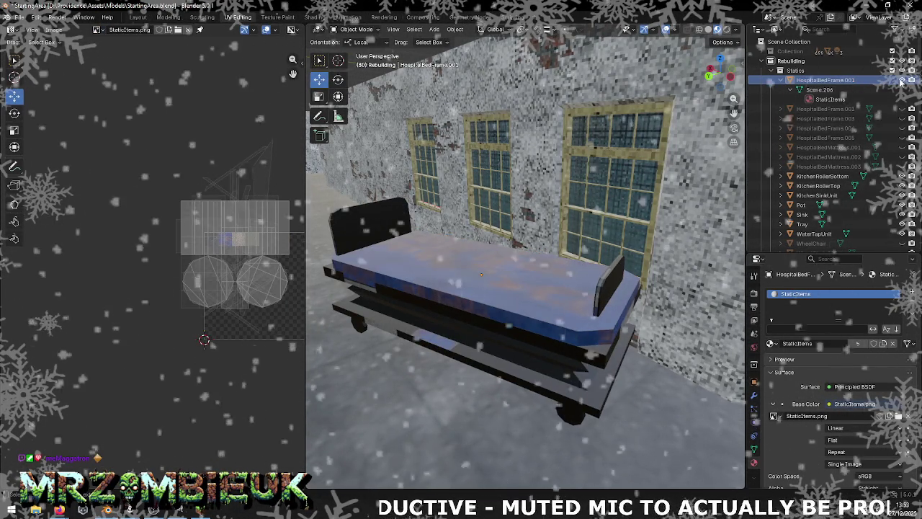
{"action": "left_click", "coordinate": [901, 81]}
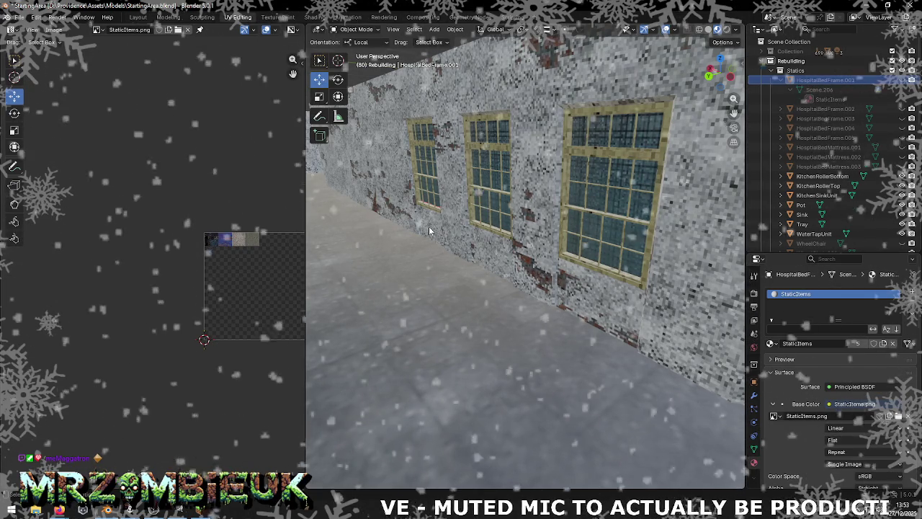
{"action": "key", "text": "a"}
Save StartingArea.blend and export the scene as StartingArea.obj into the Maps folder
{"action": "left_click", "coordinate": [19, 16]}
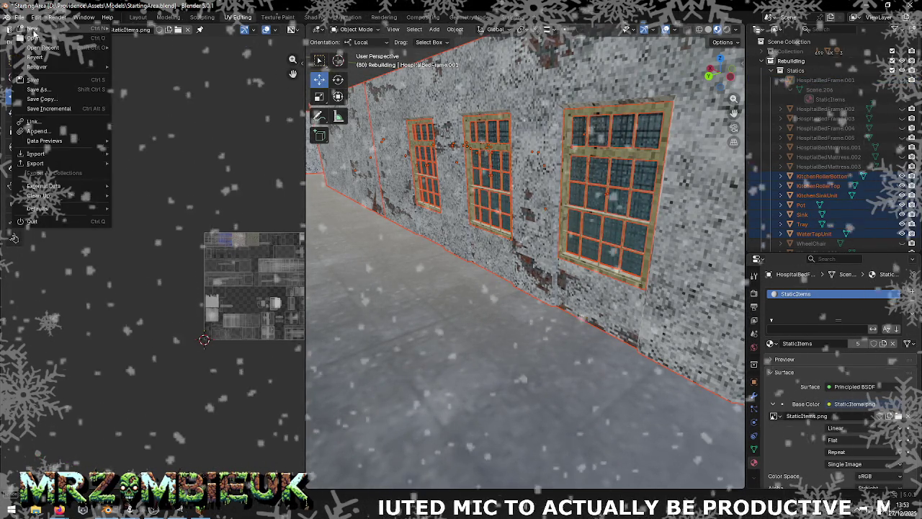
{"action": "left_click", "coordinate": [46, 81]}
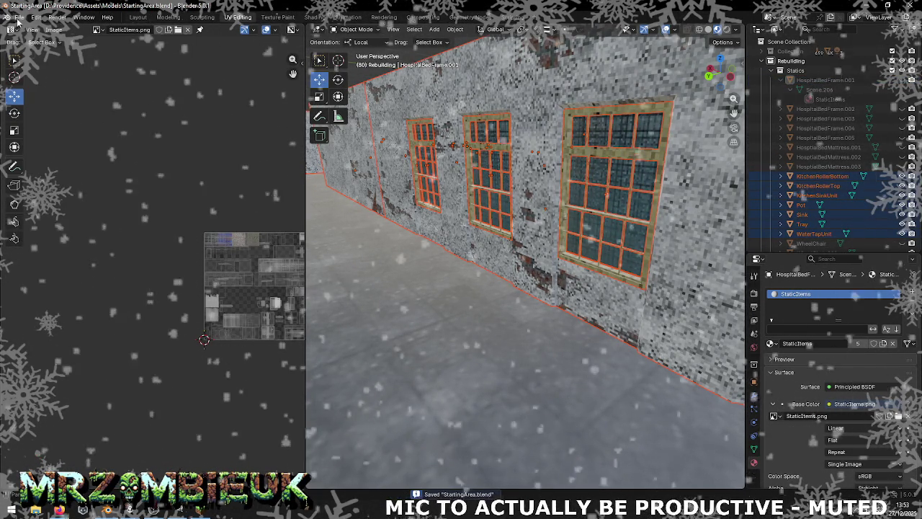
{"action": "left_click", "coordinate": [20, 17]}
{"action": "mouse_move", "coordinate": [36, 163]}
{"action": "left_click", "coordinate": [173, 201]}
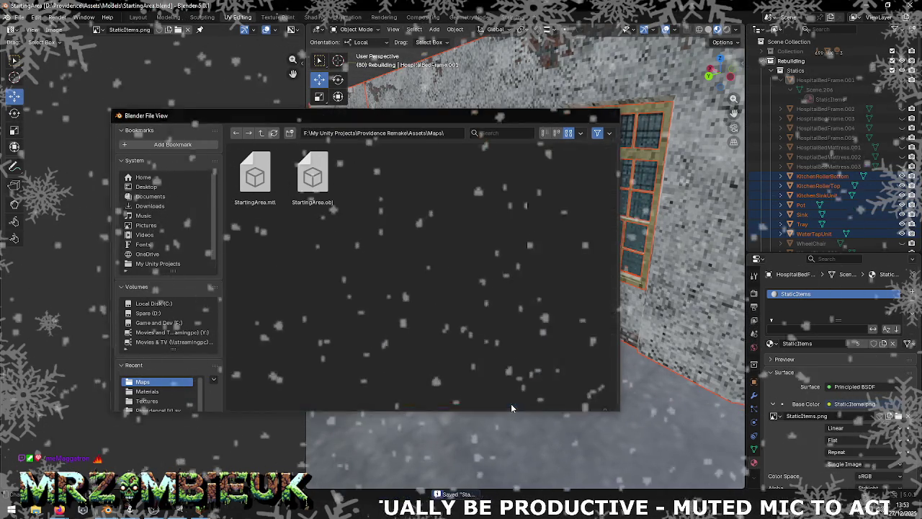
{"action": "left_click", "coordinate": [510, 404]}
{"action": "key", "text": "alt+Tab"}
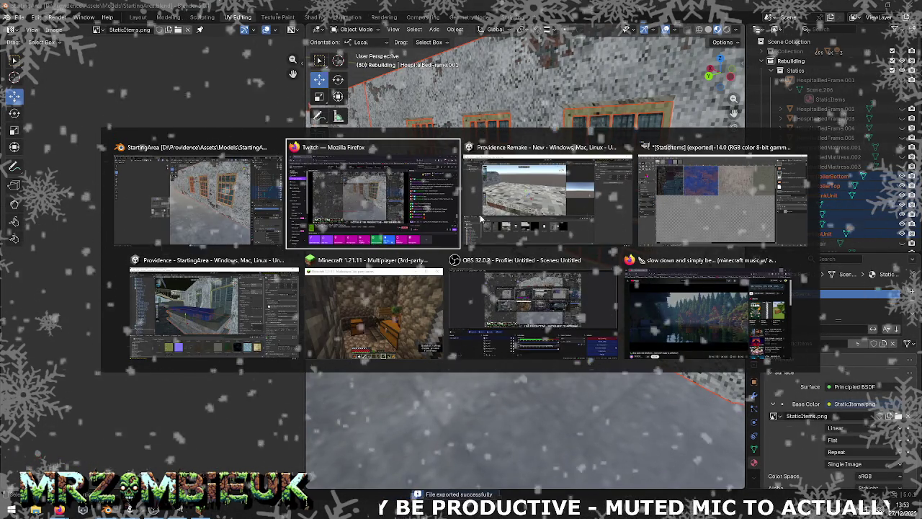
{"action": "left_click", "coordinate": [481, 218]}
Reimport StartingArea, inspect the walled level, then unhide HospitalBedFrame.001 in Blender
{"action": "right_click", "coordinate": [497, 393]}
{"action": "left_click", "coordinate": [527, 284]}
{"action": "middle_click_drag", "start_coordinate": [443, 245], "coordinate": [421, 249]}
{"action": "right_click_drag", "start_coordinate": [421, 249], "coordinate": [345, 293]}
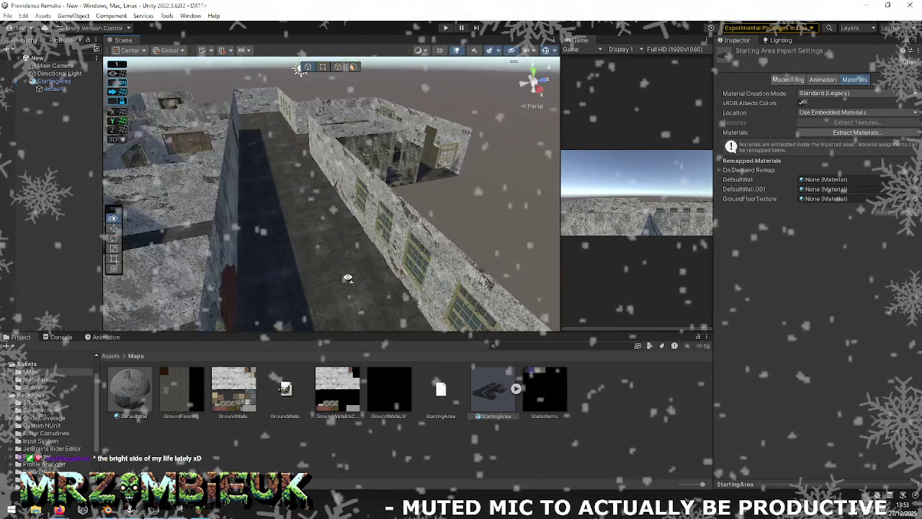
{"action": "right_click_drag", "start_coordinate": [346, 292], "coordinate": [353, 288]}
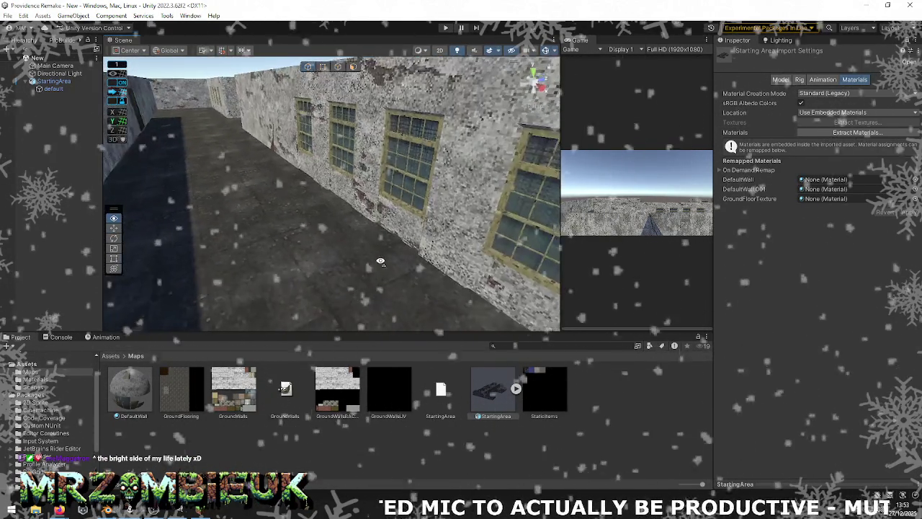
{"action": "key", "text": "alt+Tab"}
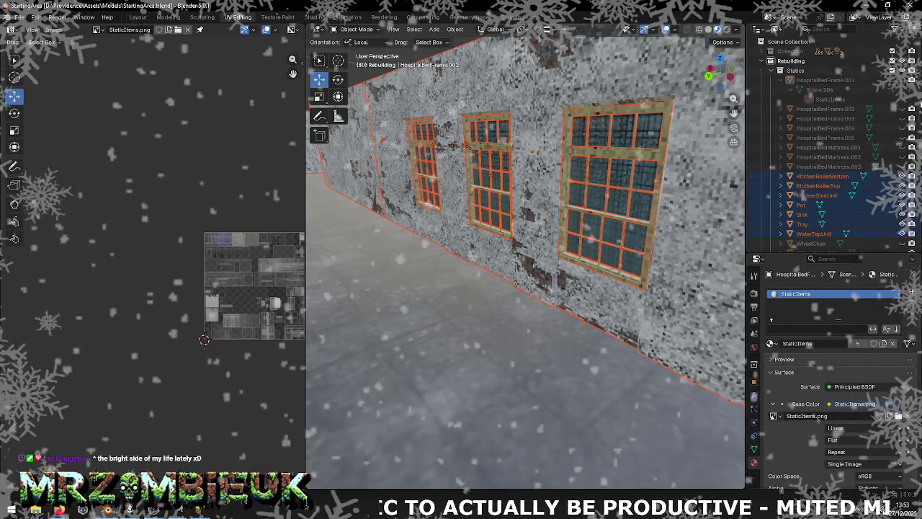
{"action": "left_click", "coordinate": [902, 80]}
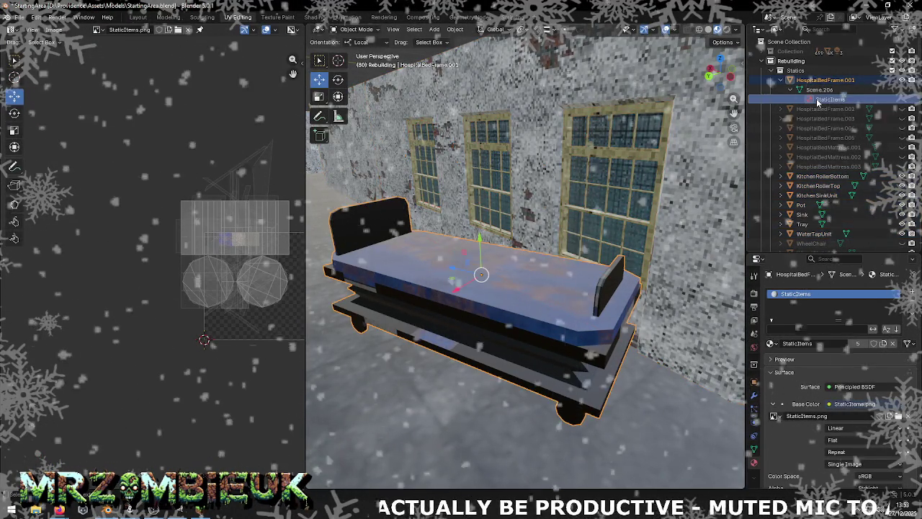
Select HospitalBedFrame.001 and enter Edit Mode on its mesh
{"action": "scroll", "coordinate": [244, 249], "scroll_direction": "up", "scroll_amount": 5}
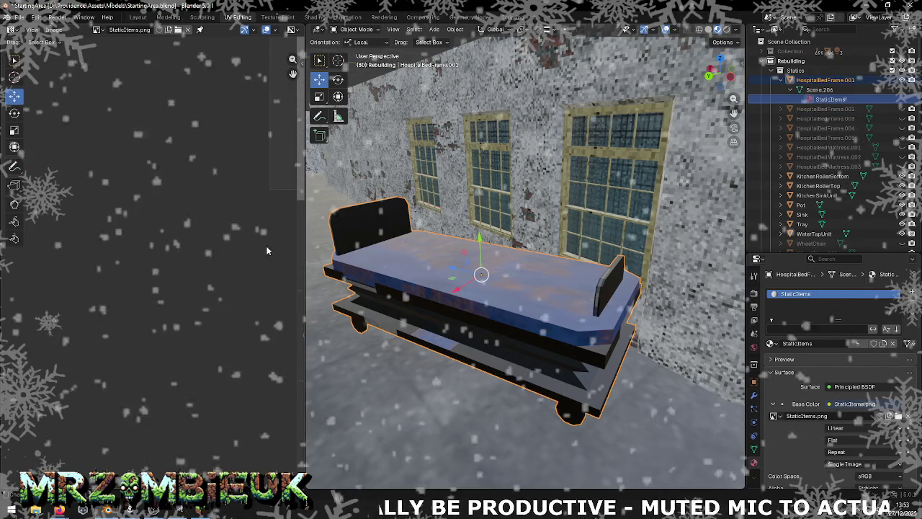
{"action": "scroll", "coordinate": [171, 223], "scroll_direction": "up", "scroll_amount": 2}
{"action": "scroll", "coordinate": [207, 211], "scroll_direction": "up", "scroll_amount": 2}
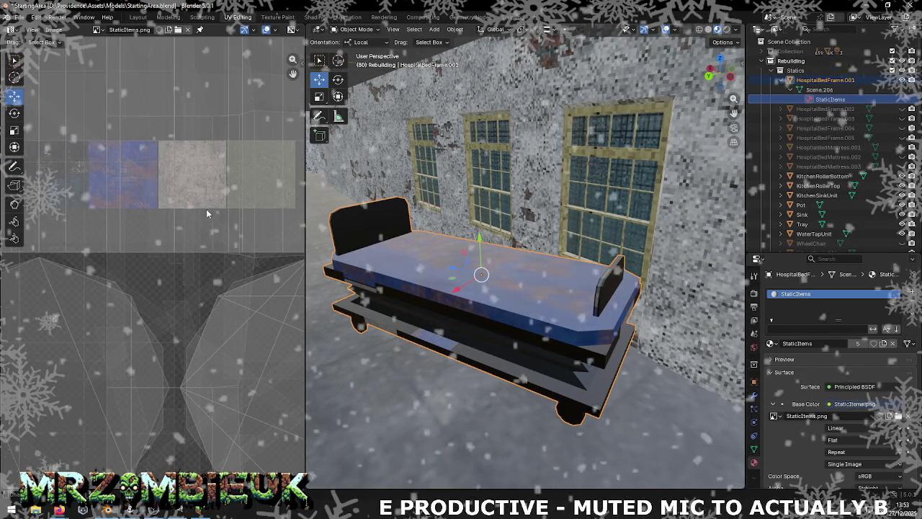
{"action": "scroll", "coordinate": [196, 212], "scroll_direction": "down", "scroll_amount": 4}
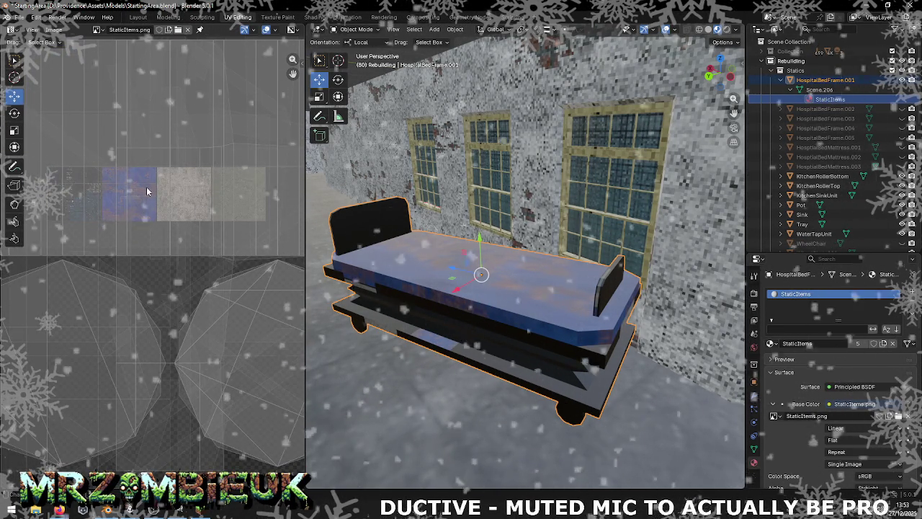
{"action": "left_click", "coordinate": [430, 269]}
{"action": "key", "text": "Tab"}
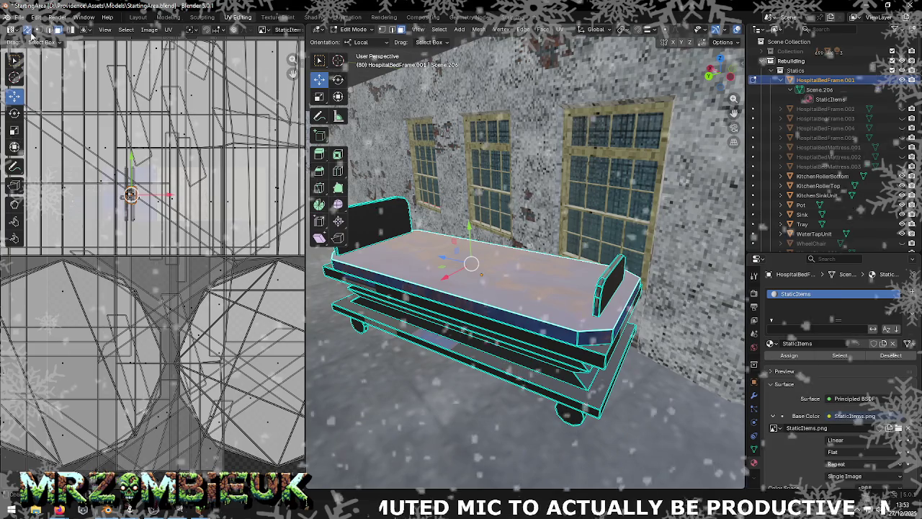
{"action": "left_click", "coordinate": [264, 29]}
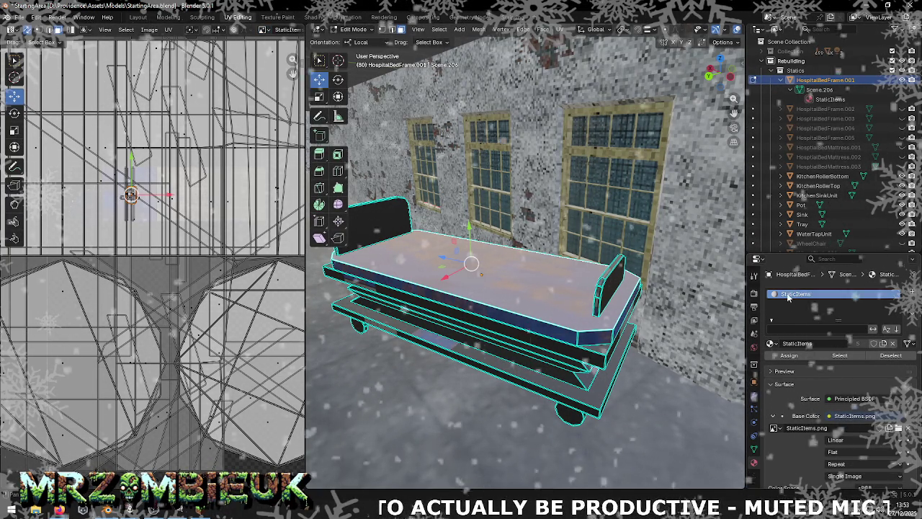
Inspect HospitalBedFrame.002 in the Outliner, then reselect HospitalBedFrame.001's StaticItems material
{"action": "scroll", "coordinate": [803, 392], "scroll_direction": "down", "scroll_amount": 3}
{"action": "scroll", "coordinate": [802, 392], "scroll_direction": "down", "scroll_amount": 2}
{"action": "scroll", "coordinate": [803, 392], "scroll_direction": "up", "scroll_amount": 2}
{"action": "scroll", "coordinate": [803, 392], "scroll_direction": "up", "scroll_amount": 2}
{"action": "scroll", "coordinate": [803, 392], "scroll_direction": "up", "scroll_amount": 1}
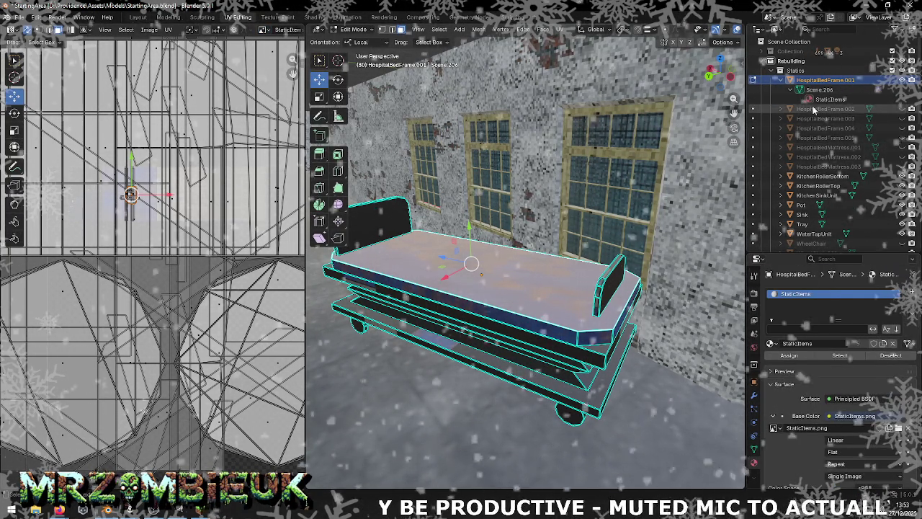
{"action": "left_click", "coordinate": [813, 111]}
{"action": "left_click", "coordinate": [782, 109]}
{"action": "left_click", "coordinate": [785, 108]}
{"action": "left_click", "coordinate": [817, 80]}
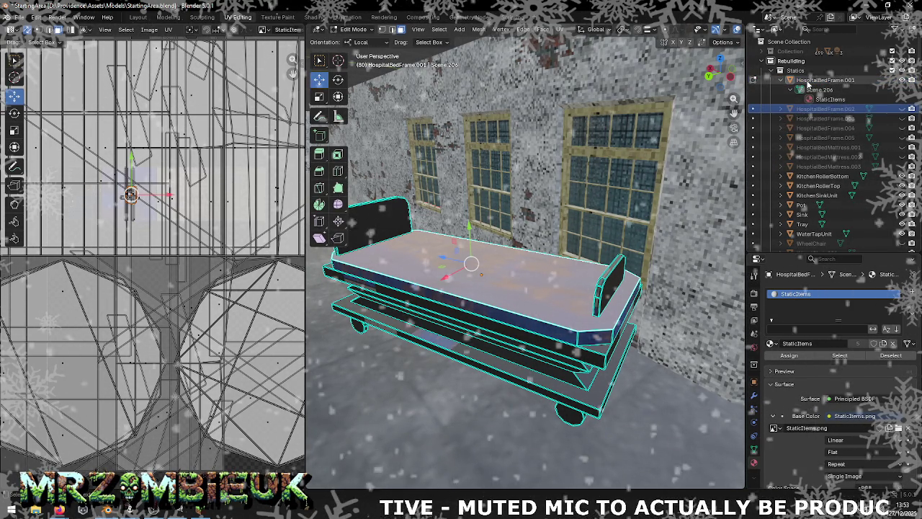
{"action": "left_click", "coordinate": [816, 100]}
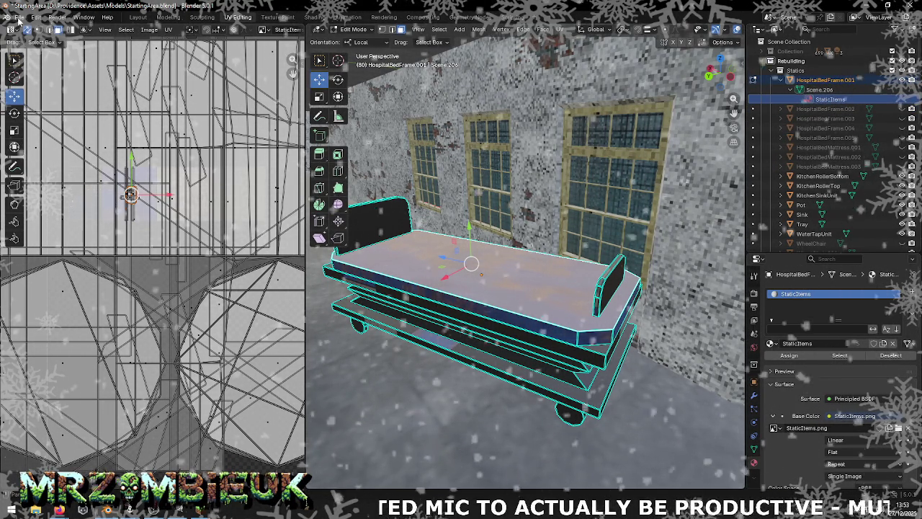
Save StartingArea.blend and start a Wavefront OBJ export into Maps
{"action": "left_click", "coordinate": [19, 17]}
{"action": "left_click", "coordinate": [35, 80]}
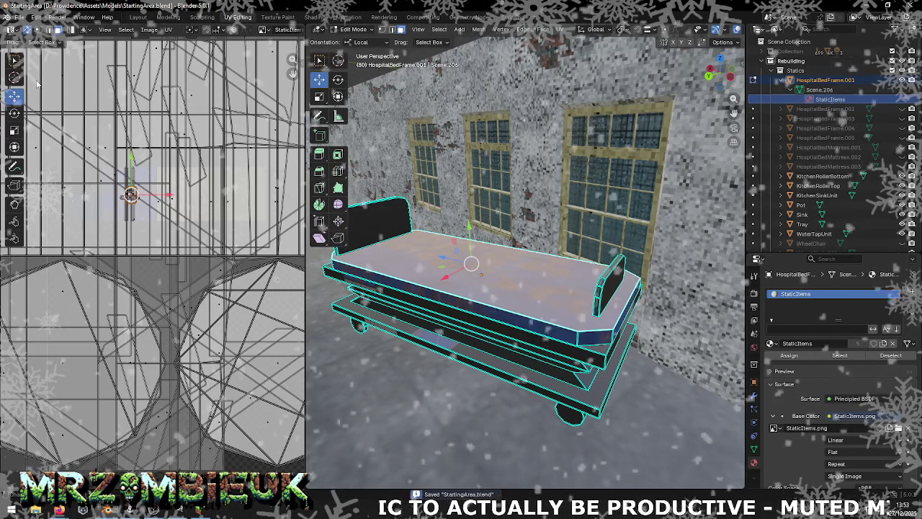
{"action": "left_click", "coordinate": [19, 17]}
{"action": "mouse_move", "coordinate": [36, 163]}
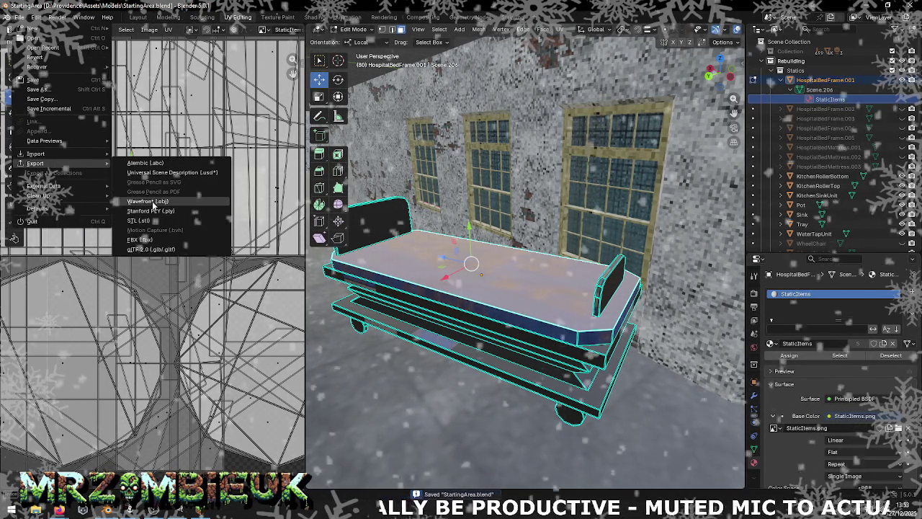
{"action": "left_click", "coordinate": [152, 201]}
{"action": "key", "text": "Return"}
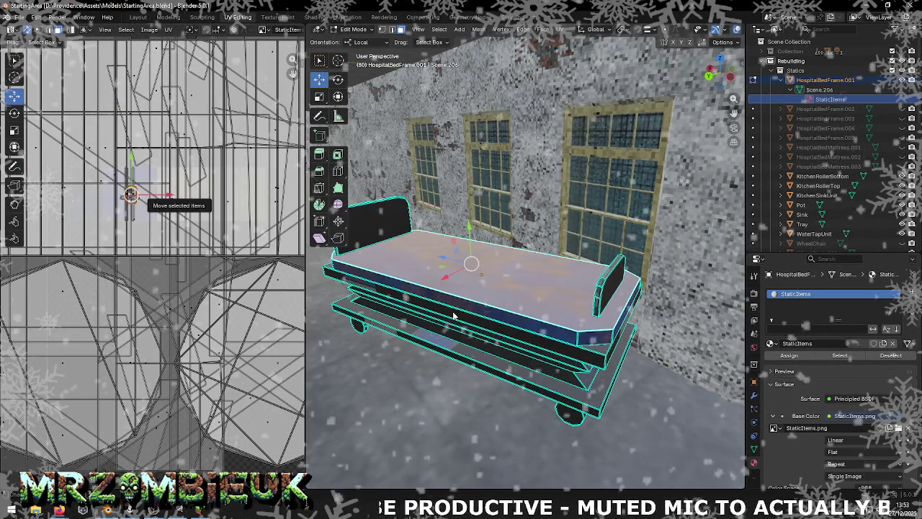
{"action": "key", "text": "alt+Tab"}
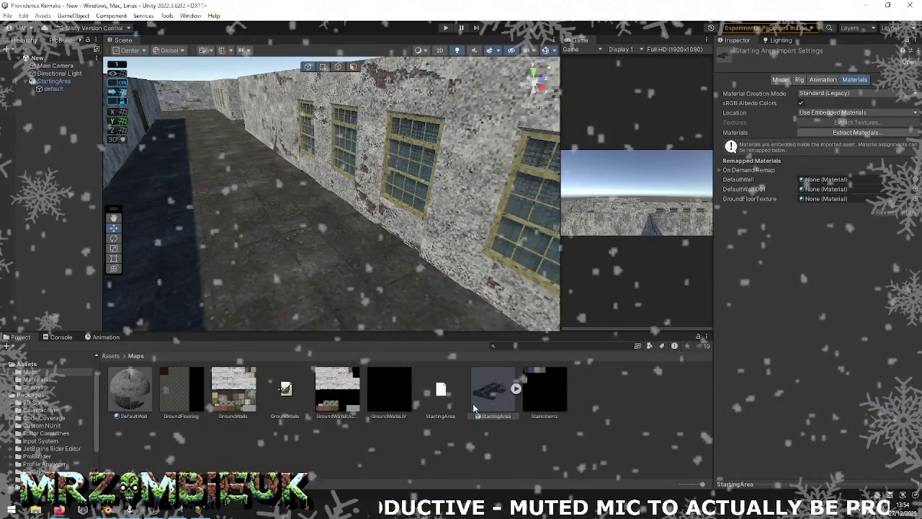
Reimport StartingArea and open the StaticItems texture's import settings from the model's parts
{"action": "right_click", "coordinate": [483, 393]}
{"action": "left_click", "coordinate": [535, 306]}
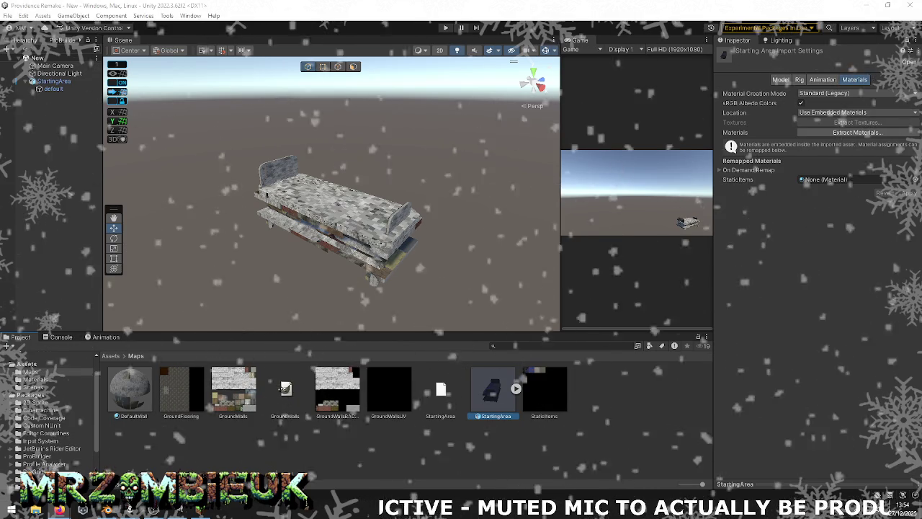
{"action": "left_click", "coordinate": [335, 220]}
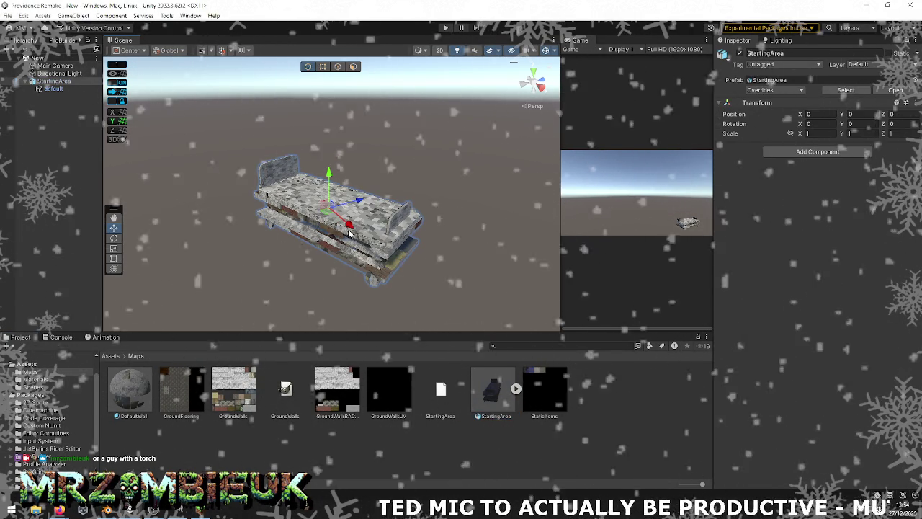
{"action": "left_click", "coordinate": [516, 389]}
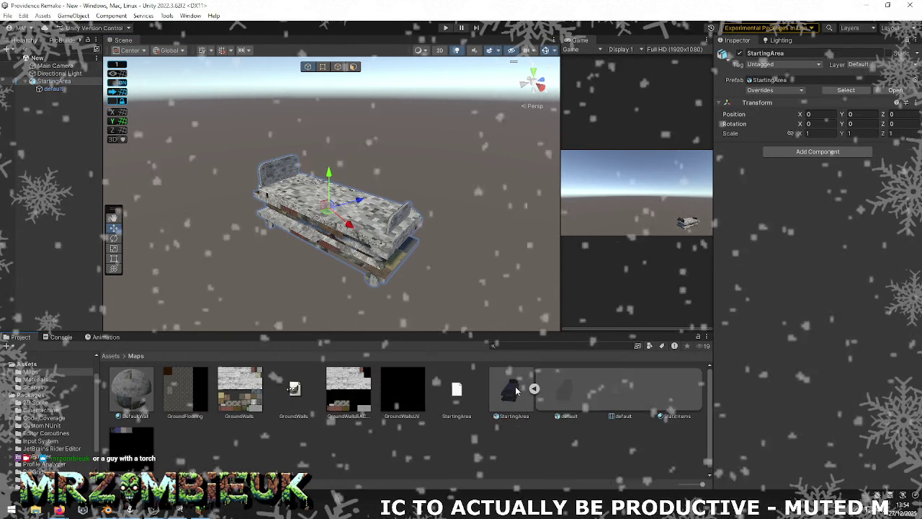
{"action": "left_click", "coordinate": [616, 387]}
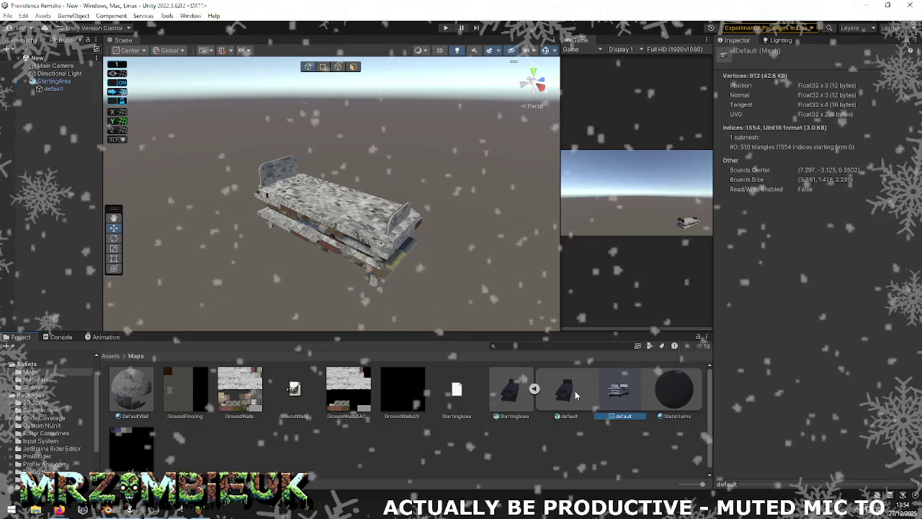
{"action": "left_click", "coordinate": [676, 391]}
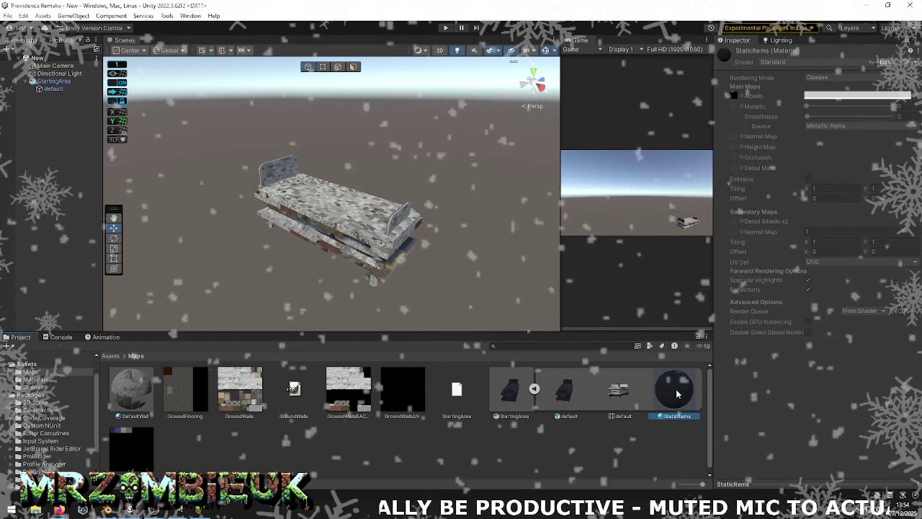
{"action": "left_click", "coordinate": [144, 452]}
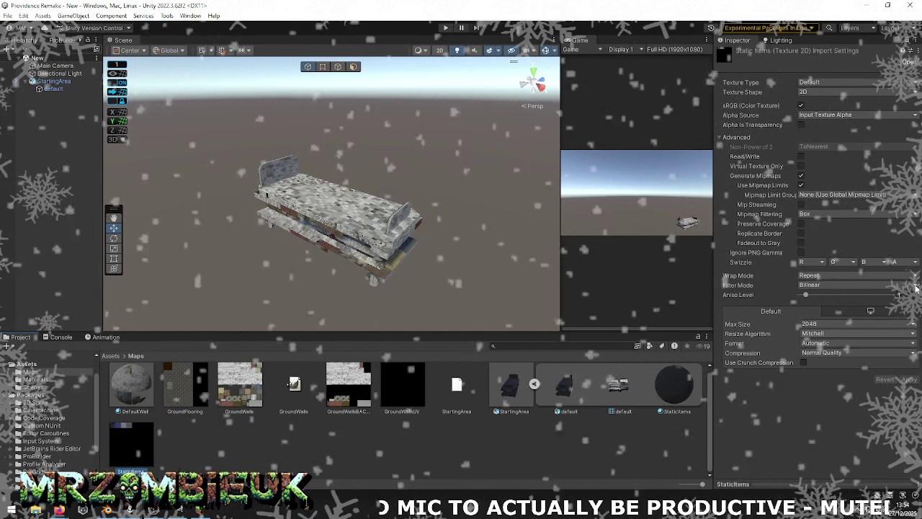
Set StaticItems to Point (no filter) filtering with Max Size 128 and apply
{"action": "left_click", "coordinate": [838, 285]}
{"action": "left_click", "coordinate": [822, 295]}
{"action": "left_click", "coordinate": [825, 324]}
{"action": "left_click", "coordinate": [822, 355]}
{"action": "left_click", "coordinate": [910, 379]}
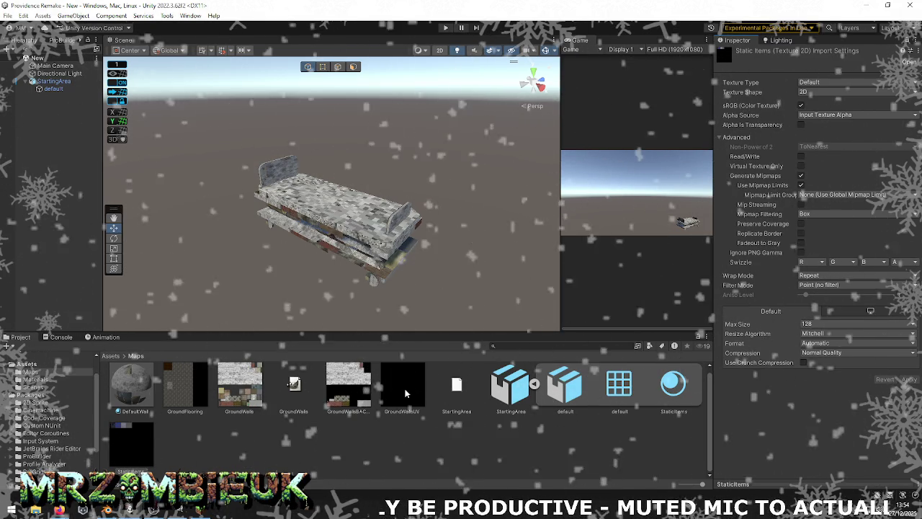
Back in Blender, select all scene objects for export
{"action": "key", "text": "alt+Tab"}
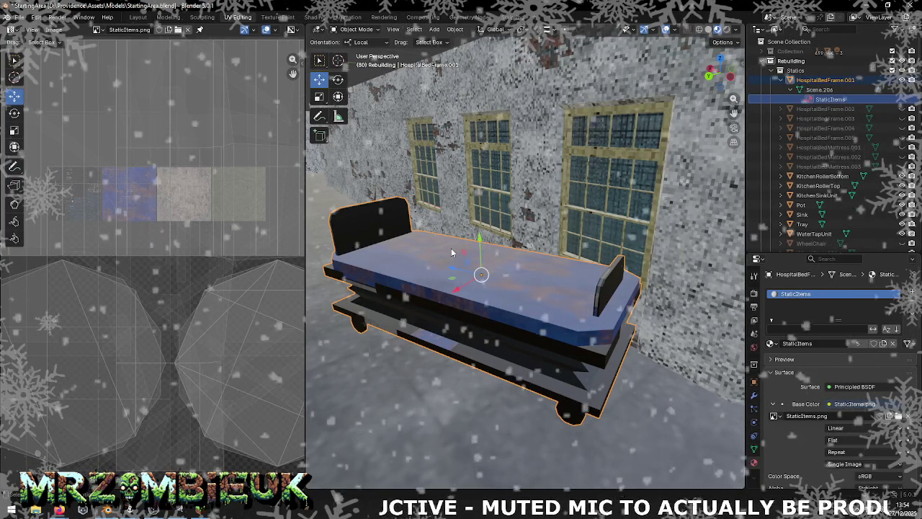
{"action": "key", "text": "a"}
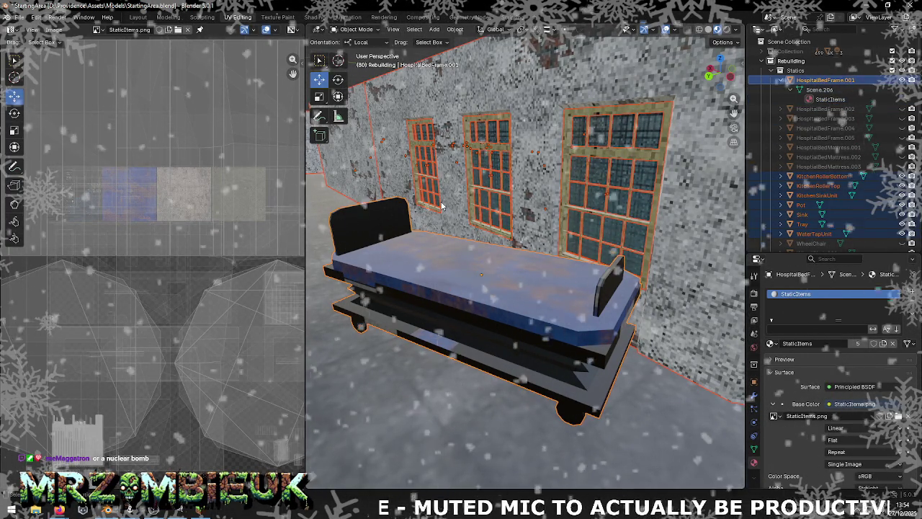
{"action": "left_click", "coordinate": [20, 16]}
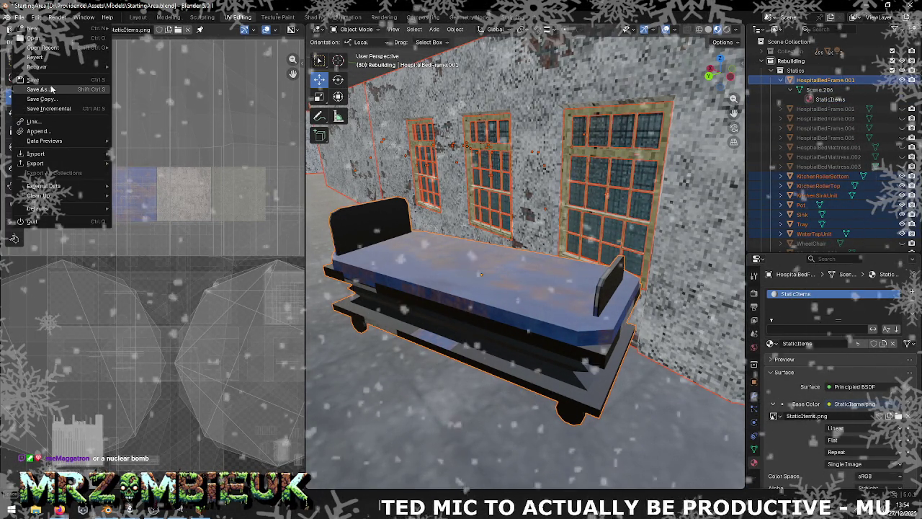
Save StartingArea.blend and export the selection as StartingArea.obj into Maps
{"action": "left_click", "coordinate": [32, 79]}
{"action": "left_click", "coordinate": [20, 17]}
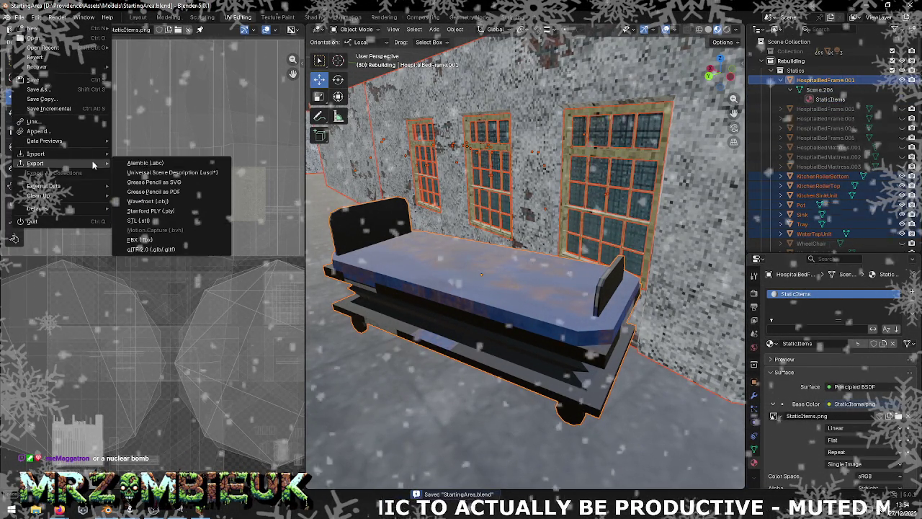
{"action": "left_click", "coordinate": [157, 201]}
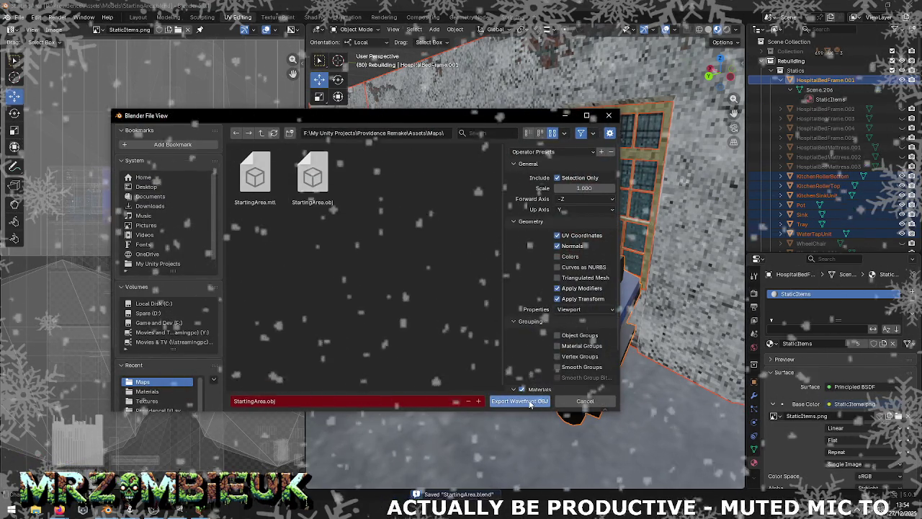
{"action": "left_click", "coordinate": [529, 401]}
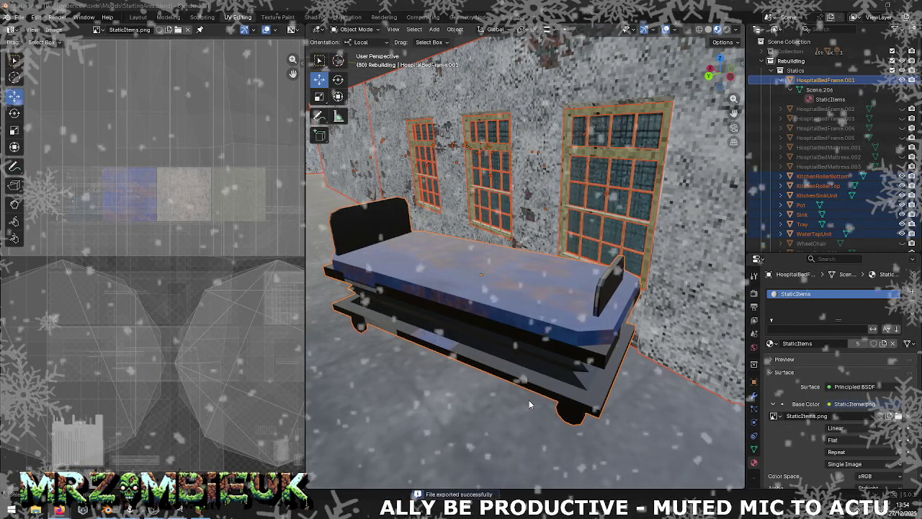
{"action": "key", "text": "alt+Tab"}
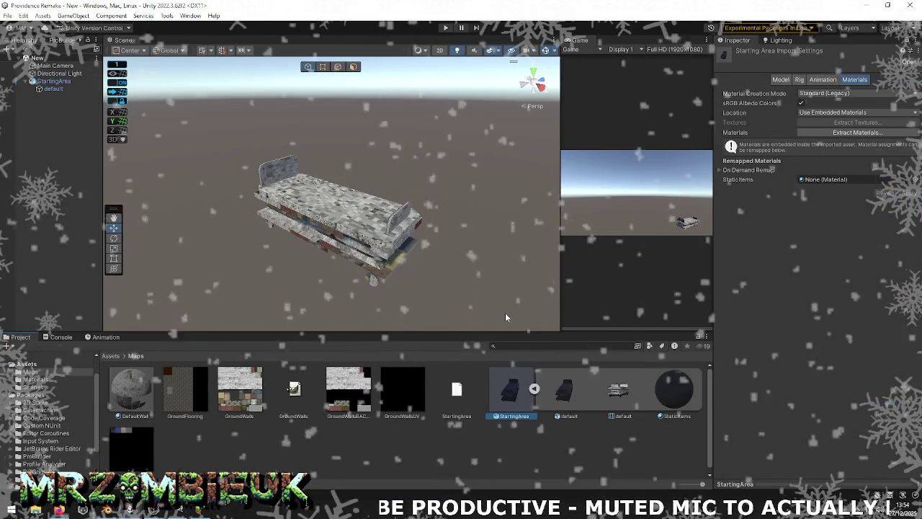
Reimport StartingArea and assign the StaticItems texture as its material's Albedo
{"action": "right_click", "coordinate": [517, 395]}
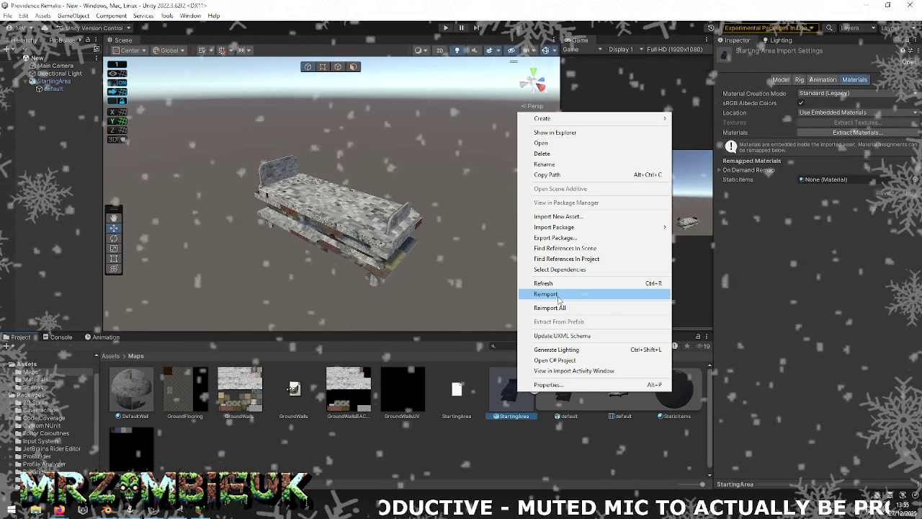
{"action": "left_click", "coordinate": [558, 295]}
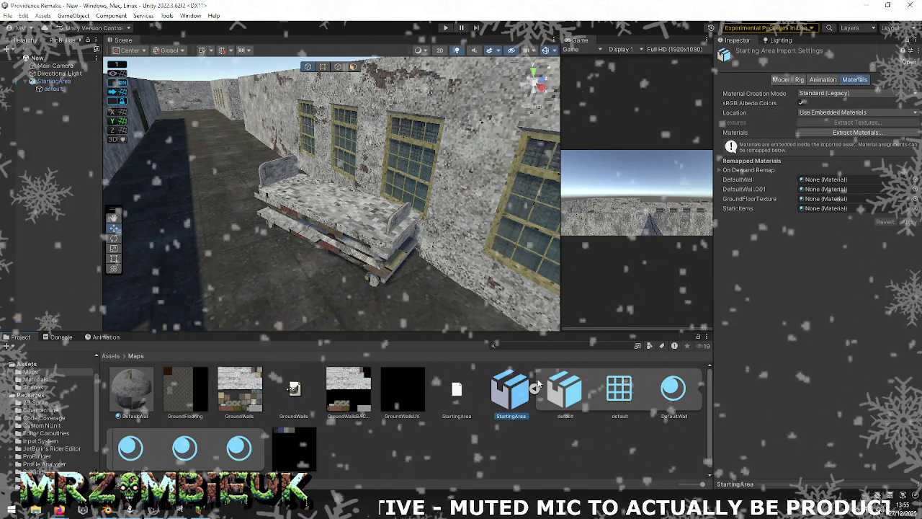
{"action": "left_click", "coordinate": [534, 389]}
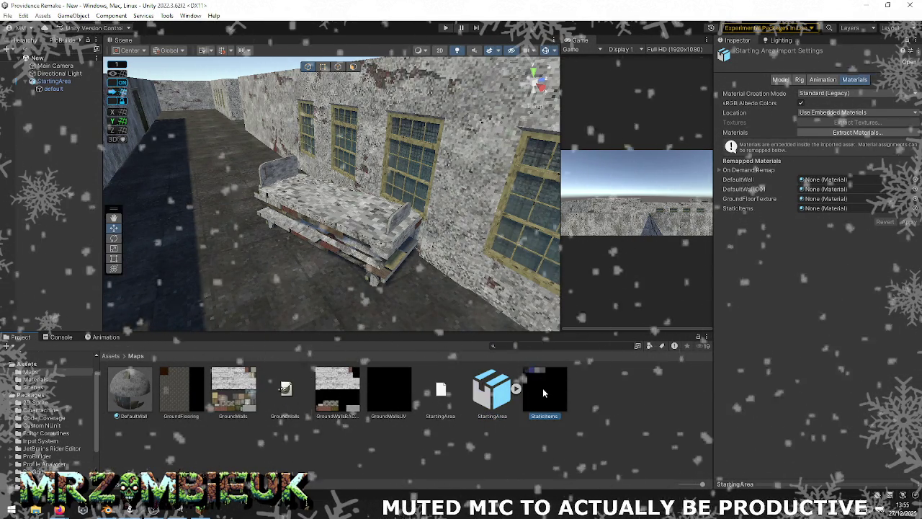
{"action": "left_click", "coordinate": [543, 389]}
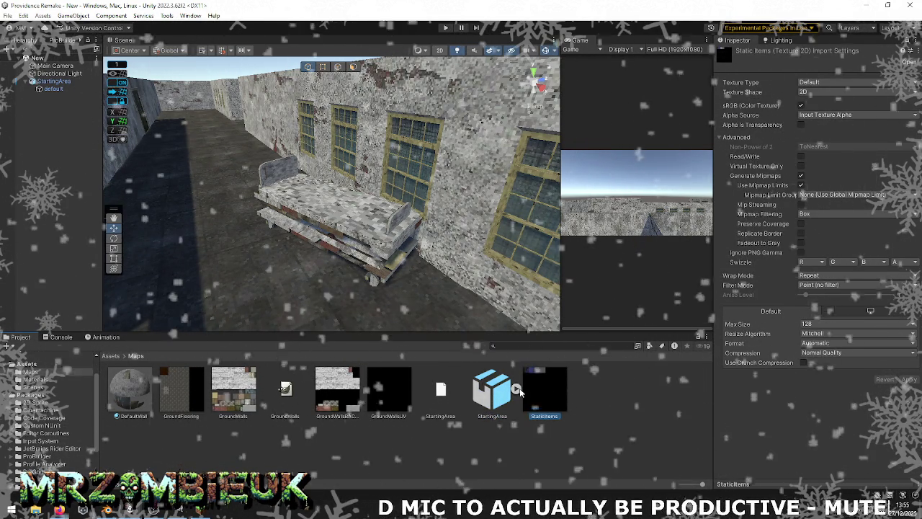
{"action": "left_click", "coordinate": [517, 389]}
{"action": "left_click", "coordinate": [235, 454]}
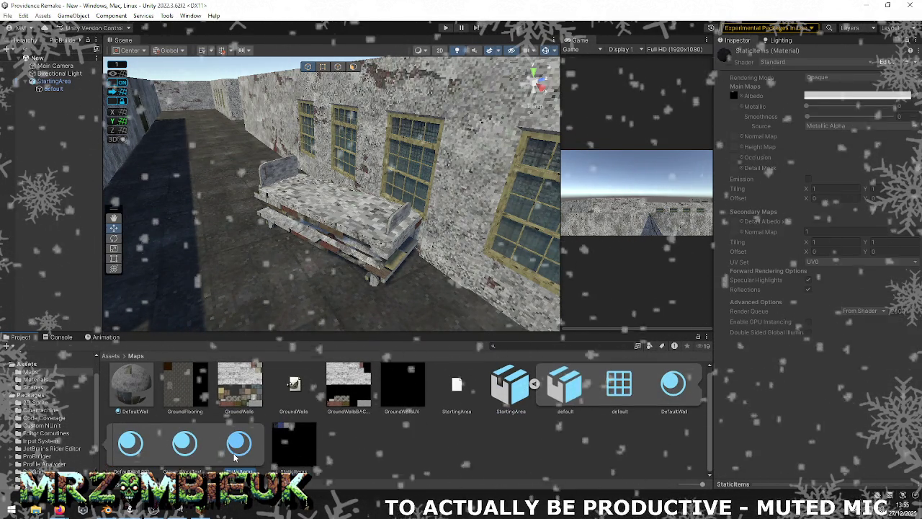
{"action": "left_click_drag", "start_coordinate": [294, 444], "coordinate": [733, 95]}
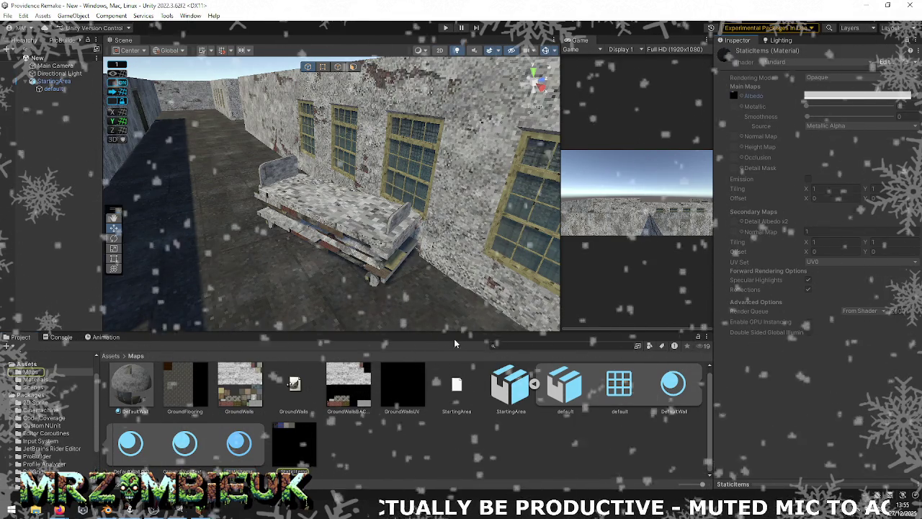
Enable Alpha Is Transparency on StaticItems, apply, and reimport StartingArea
{"action": "left_click", "coordinate": [294, 448]}
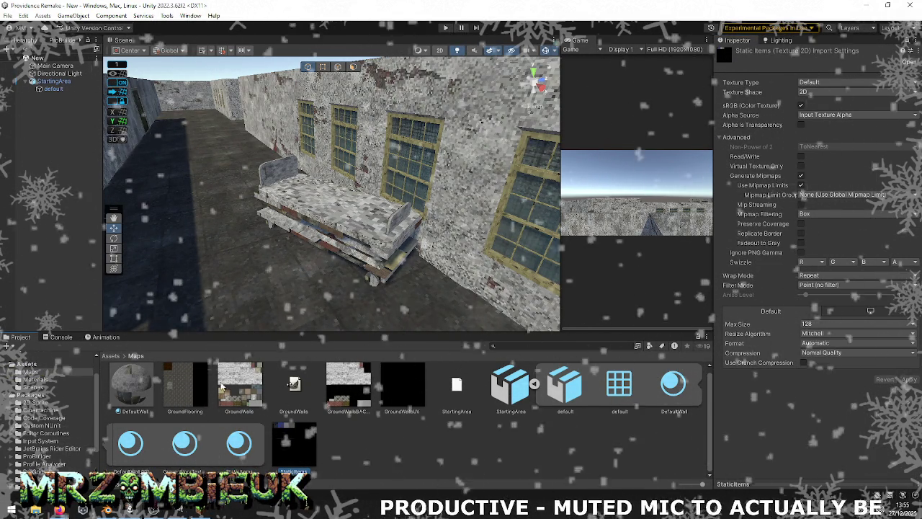
{"action": "left_click", "coordinate": [220, 387]}
{"action": "left_click", "coordinate": [295, 444]}
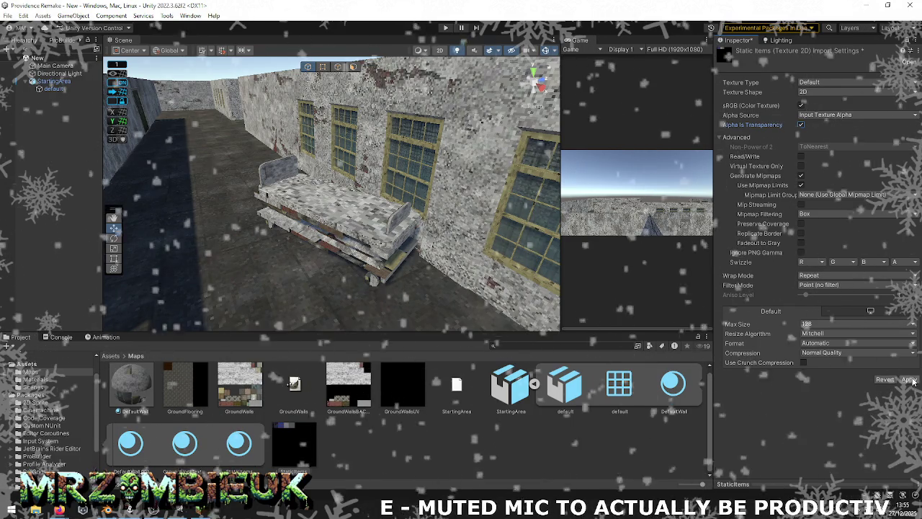
{"action": "left_click", "coordinate": [910, 380]}
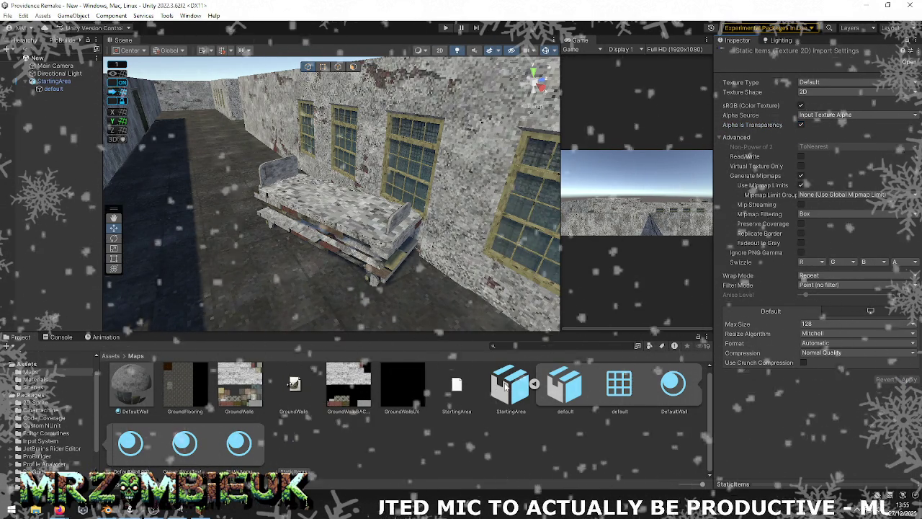
{"action": "right_click", "coordinate": [504, 386]}
{"action": "left_click", "coordinate": [539, 284]}
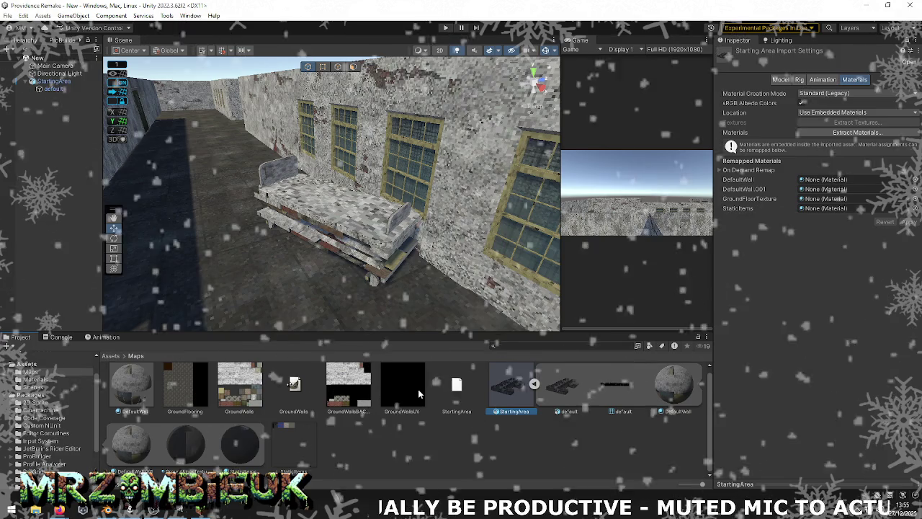
Turn on Alpha Is Transparency for the GroundFlooring texture and apply
{"action": "left_click", "coordinate": [185, 385]}
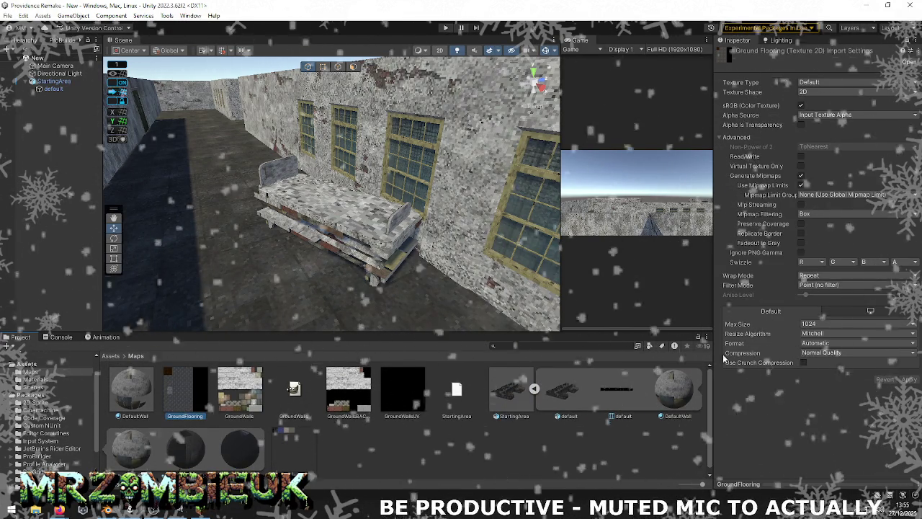
{"action": "left_click", "coordinate": [801, 124]}
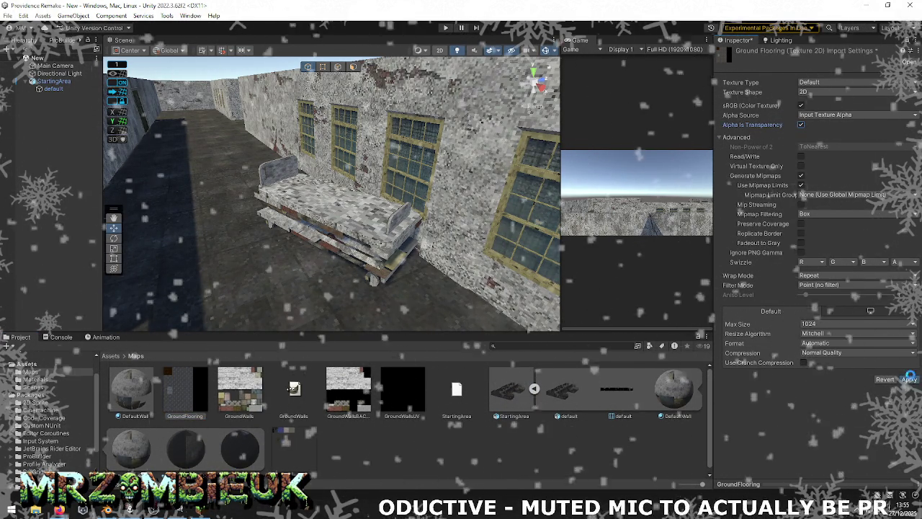
{"action": "left_click", "coordinate": [909, 379]}
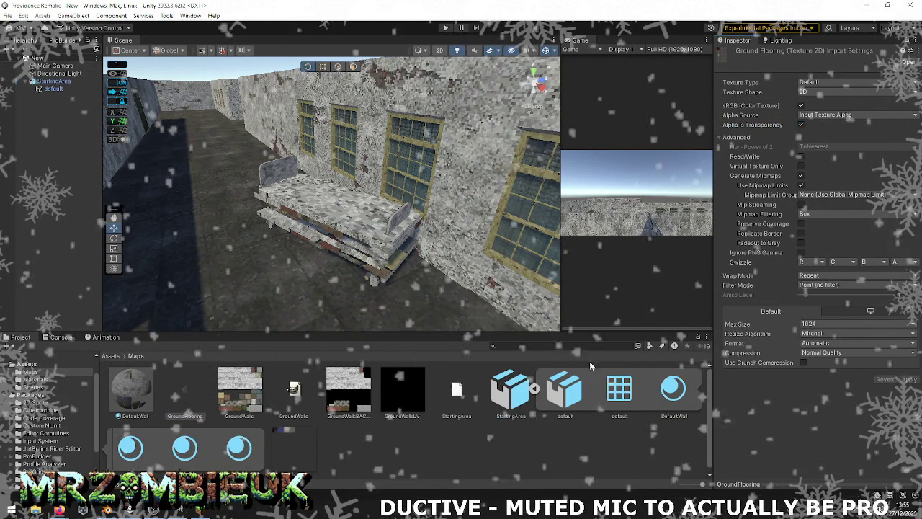
Reimport StartingArea twice, then select only the bed frame back in Blender
{"action": "right_click", "coordinate": [412, 392]}
{"action": "right_click", "coordinate": [465, 392]}
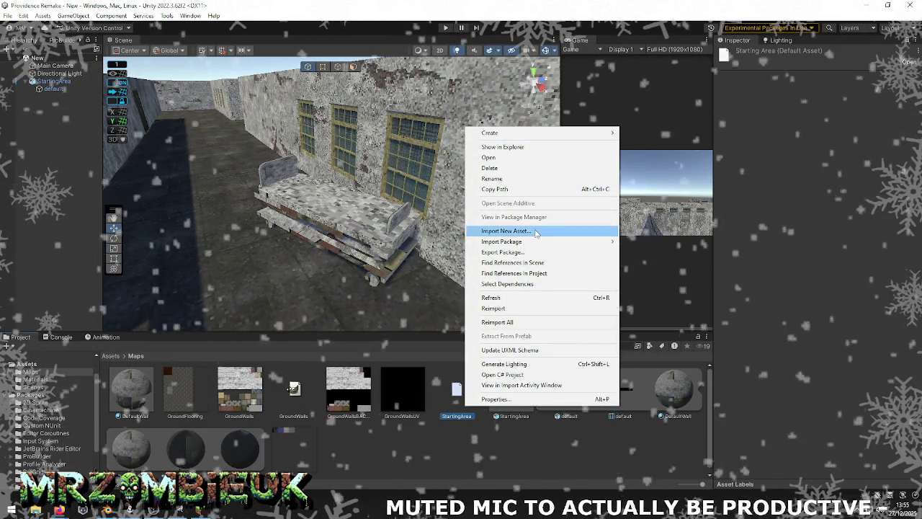
{"action": "left_click", "coordinate": [524, 310]}
{"action": "left_click", "coordinate": [512, 393]}
{"action": "right_click", "coordinate": [512, 392]}
{"action": "left_click", "coordinate": [530, 294]}
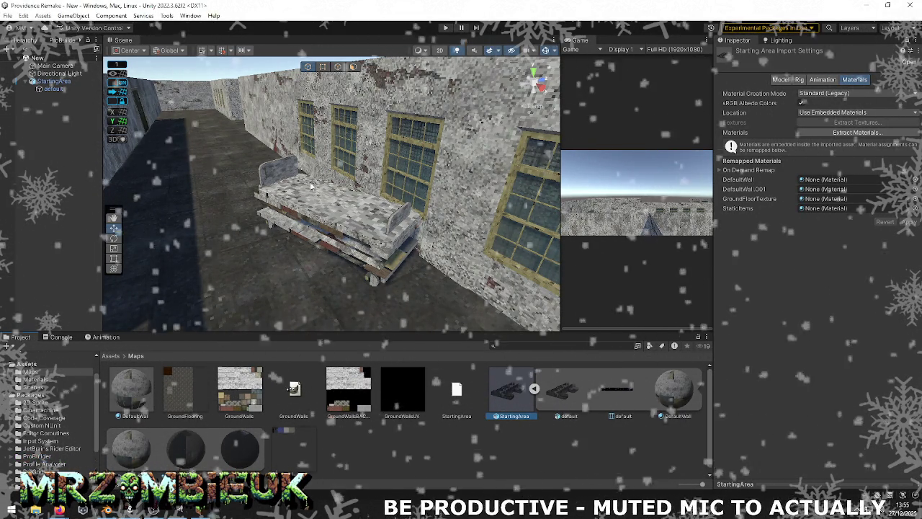
{"action": "key", "text": "alt+Tab"}
{"action": "left_click", "coordinate": [464, 274]}
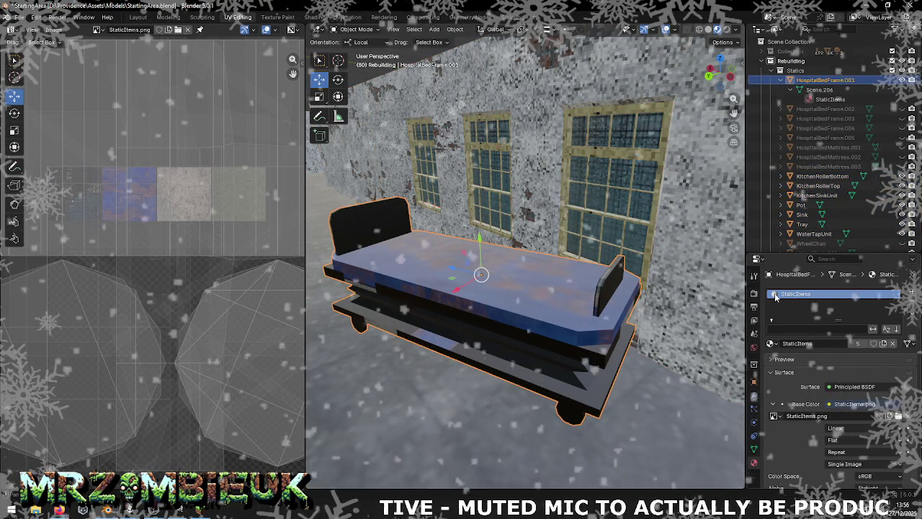
Select the bed's StaticItems material and show GroundWalls.png in a widened UV editor
{"action": "left_click", "coordinate": [826, 101]}
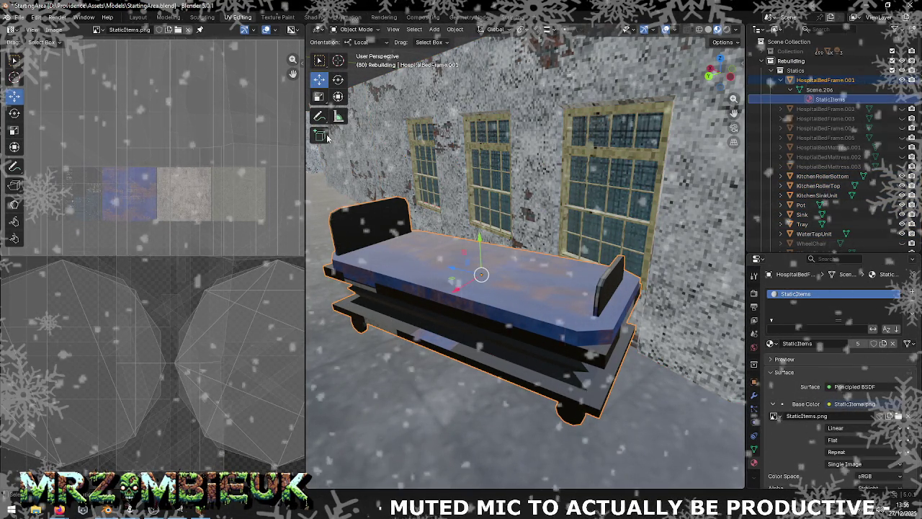
{"action": "left_click_drag", "start_coordinate": [410, 97], "coordinate": [480, 97]}
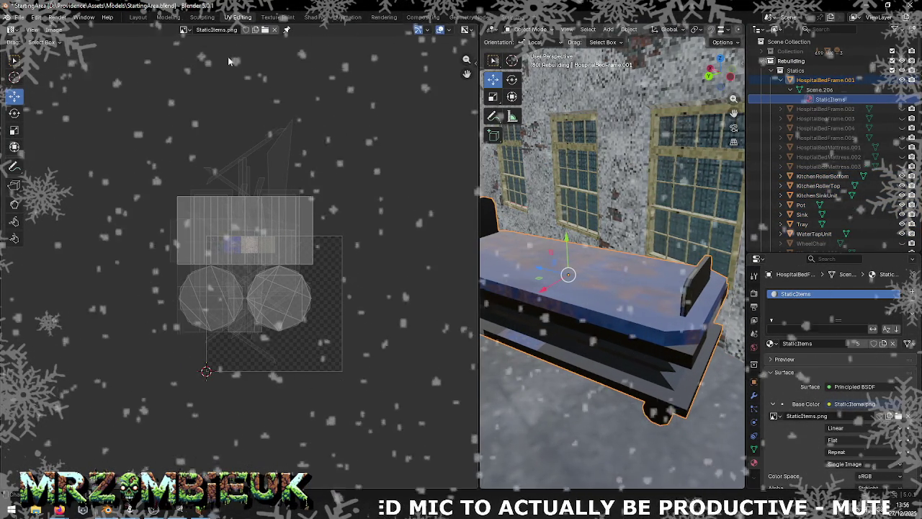
{"action": "left_click", "coordinate": [185, 30]}
{"action": "type", "text": "d"}
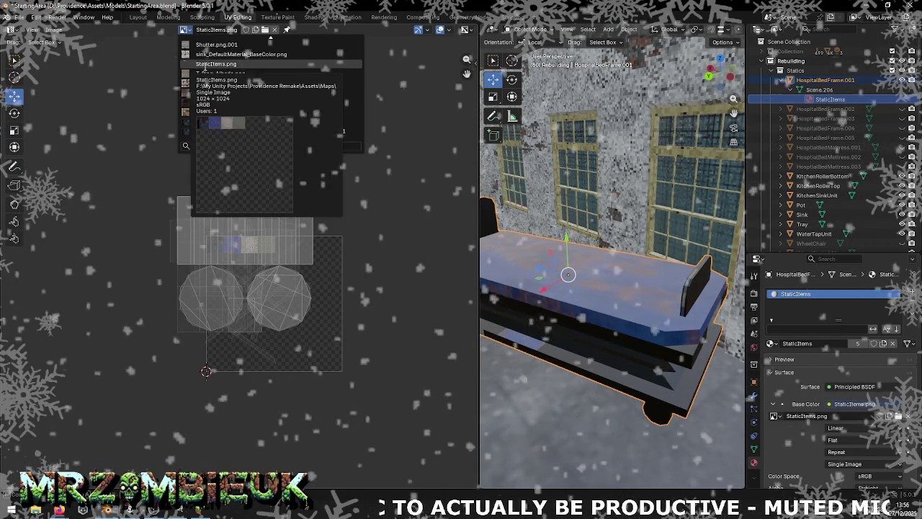
{"action": "type", "text": "ef"}
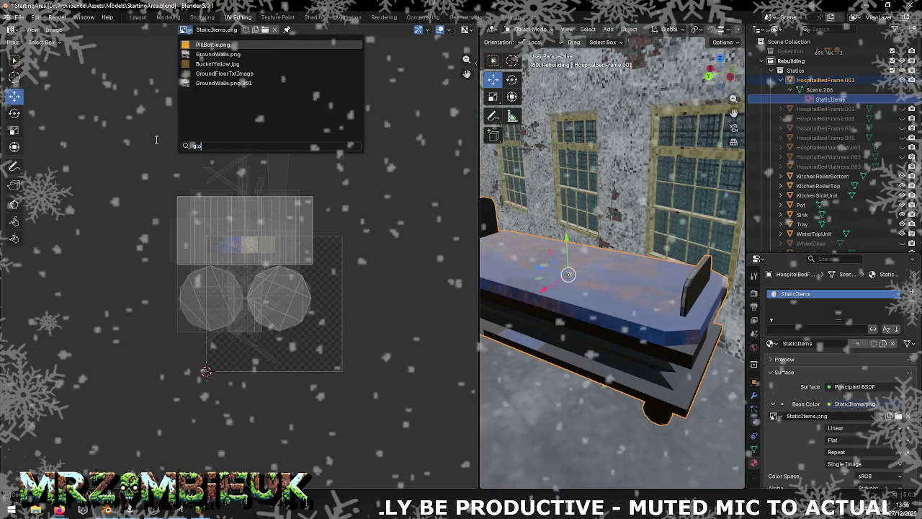
{"action": "left_click", "coordinate": [221, 54]}
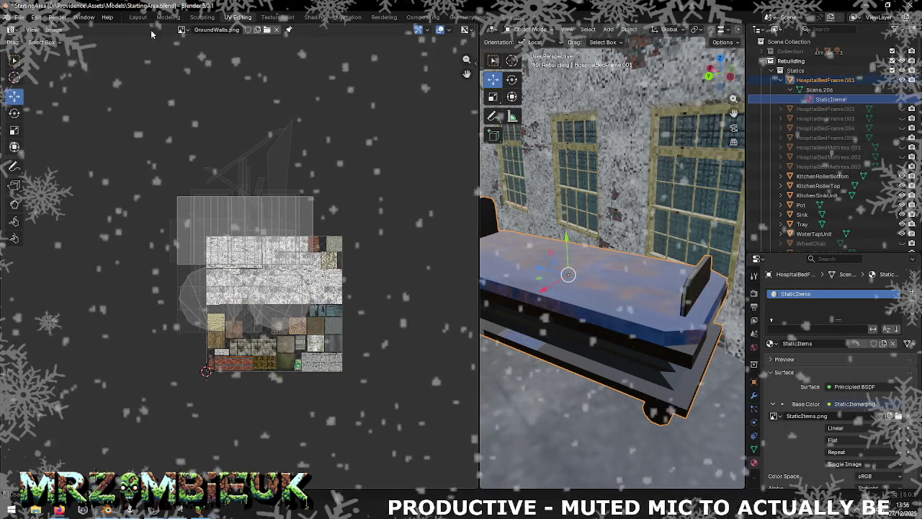
Save StartingArea.blend and export StartingArea.obj into the Maps folder
{"action": "left_click", "coordinate": [19, 16]}
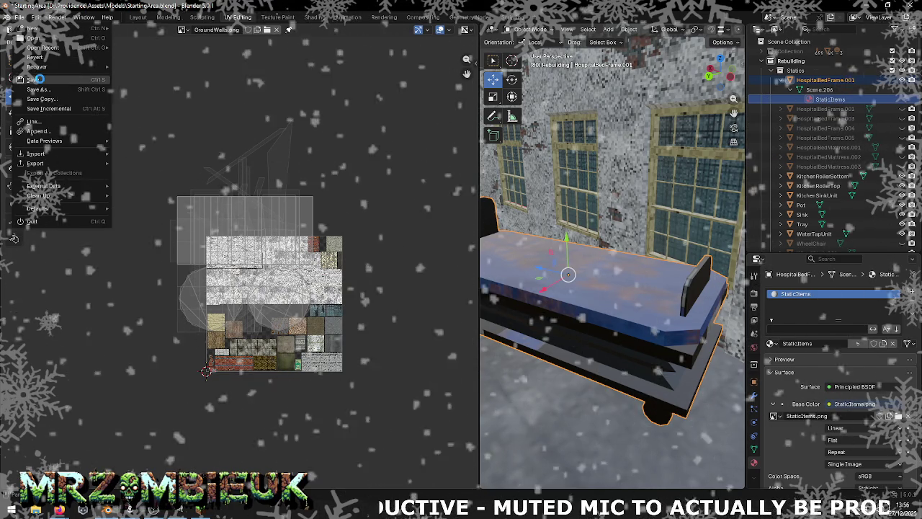
{"action": "left_click", "coordinate": [40, 80]}
{"action": "left_click", "coordinate": [23, 18]}
{"action": "mouse_move", "coordinate": [36, 162]}
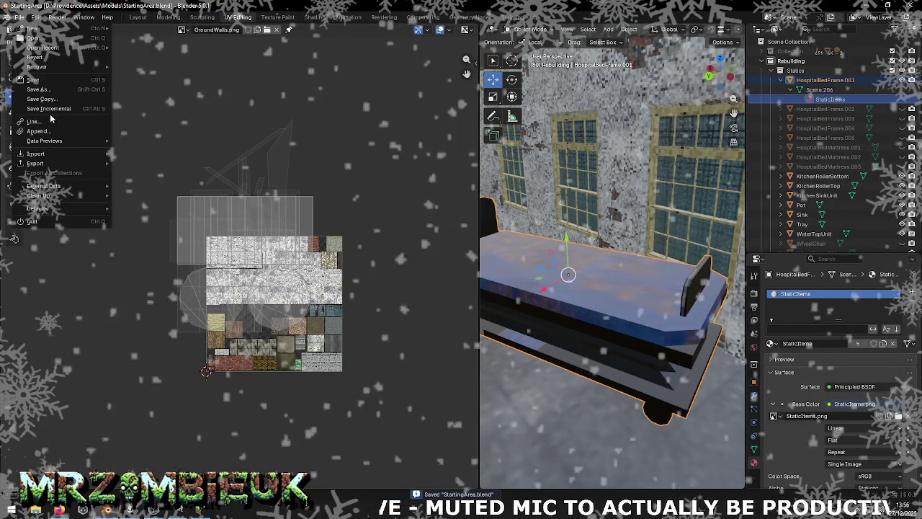
{"action": "left_click", "coordinate": [161, 202]}
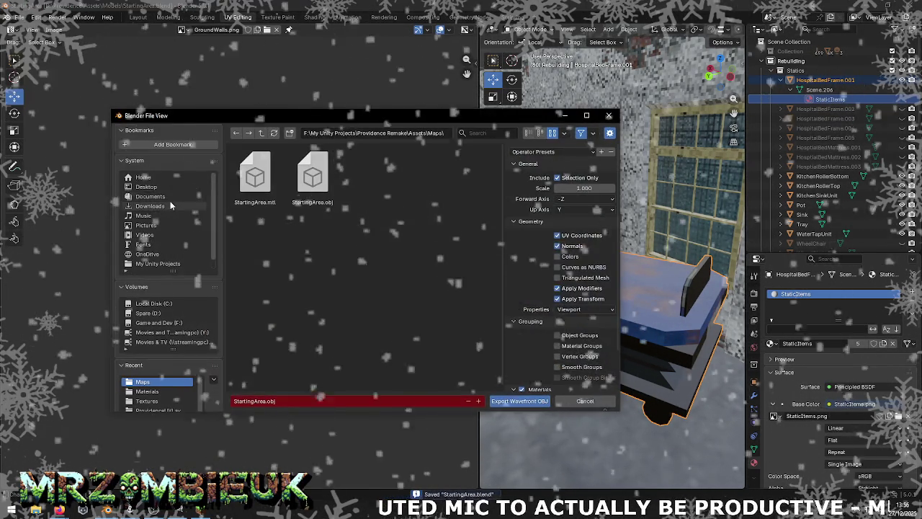
{"action": "left_click", "coordinate": [507, 393]}
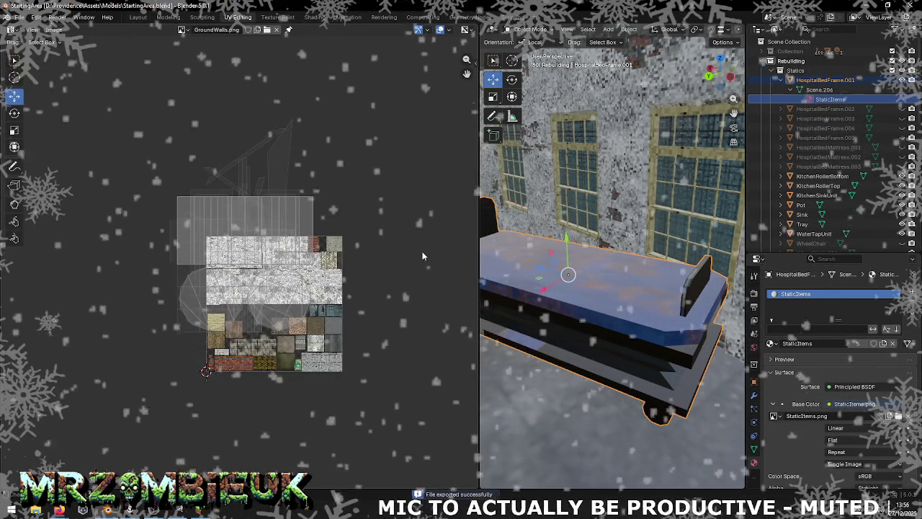
{"action": "key", "text": "alt+Tab"}
{"action": "right_click", "coordinate": [501, 386]}
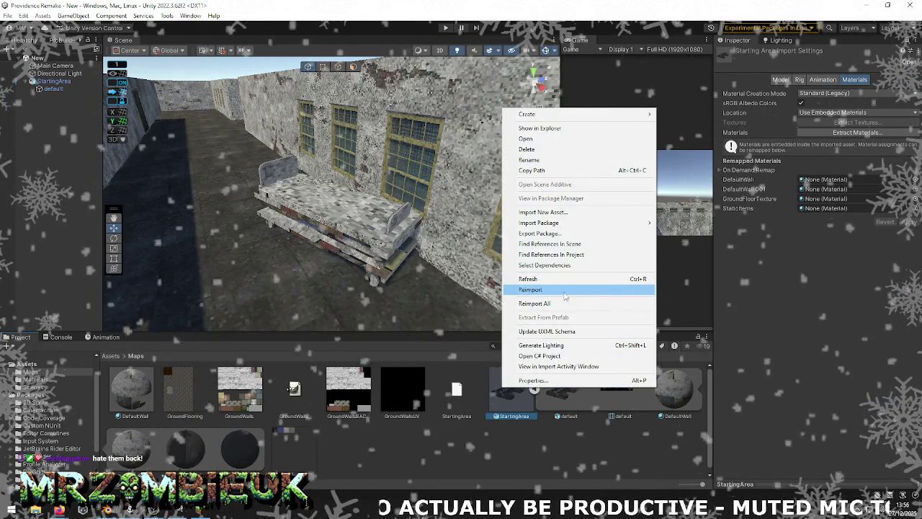
Reimport StartingArea in Unity to see the bed with one StaticItems material, then return to Blender
{"action": "left_click", "coordinate": [531, 289]}
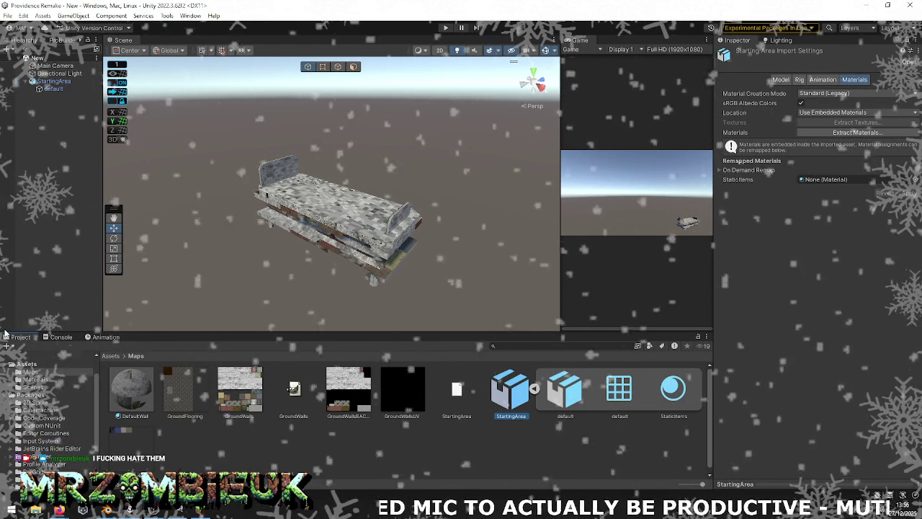
{"action": "key", "text": "alt+Tab"}
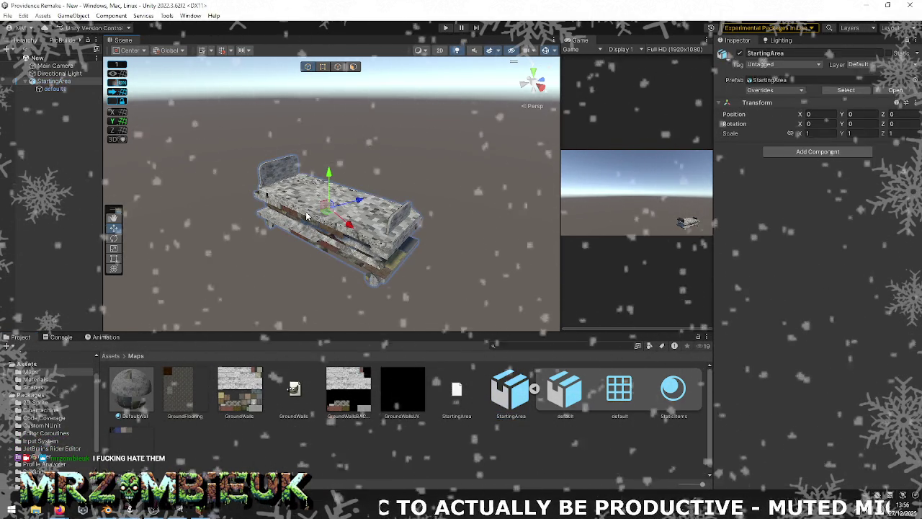
{"action": "key", "text": "alt+Tab"}
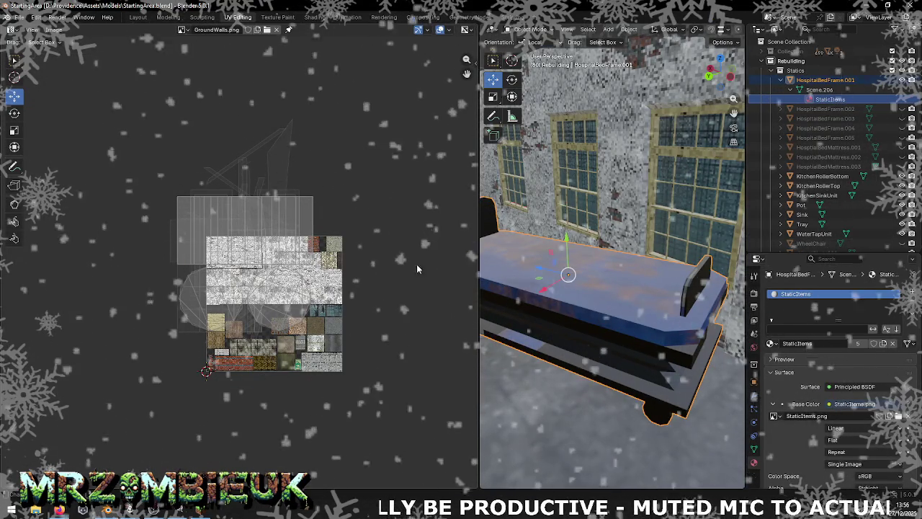
Raise the bed along its local Z axis
{"action": "key", "text": "g"}
{"action": "key", "text": "z"}
{"action": "key", "text": "z"}
{"action": "left_click", "coordinate": [737, 258]}
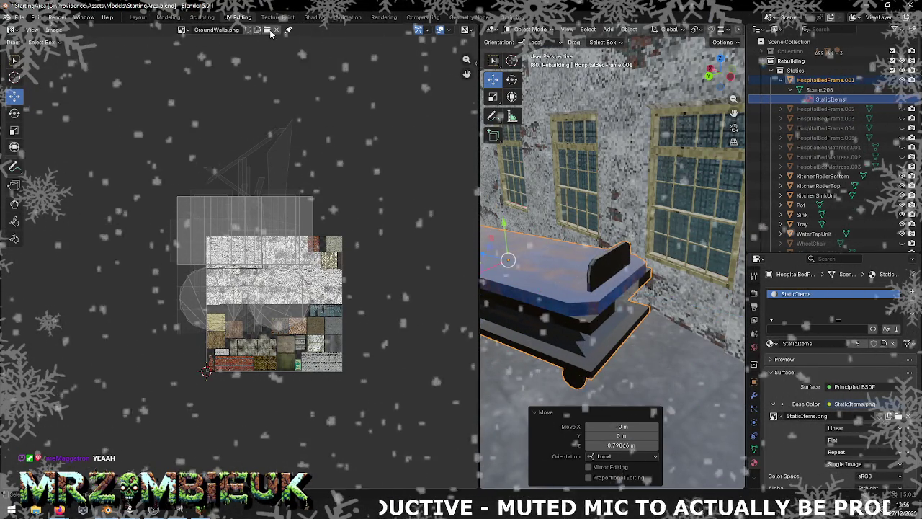
{"action": "middle_click_drag", "start_coordinate": [736, 258], "coordinate": [649, 274]}
Show the StaticItems.png atlas in the UV editor and save it to the Maps folder
{"action": "left_click", "coordinate": [182, 30]}
{"action": "type", "text": "static"}
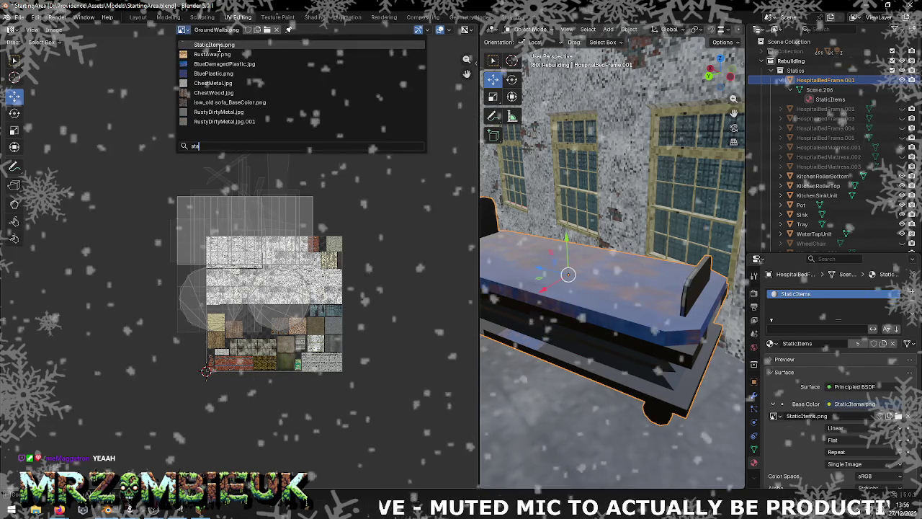
{"action": "left_click", "coordinate": [217, 45]}
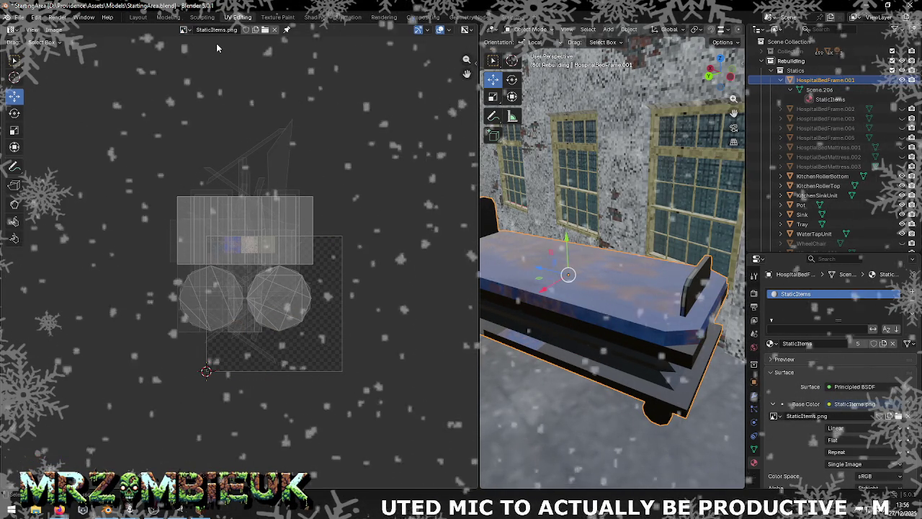
{"action": "left_click", "coordinate": [53, 30]}
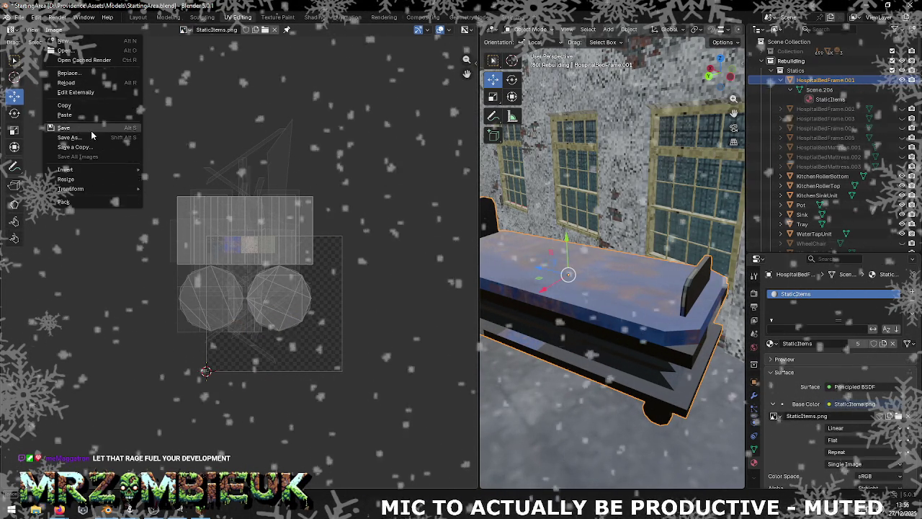
{"action": "left_click", "coordinate": [63, 128]}
{"action": "key", "text": "Tab"}
Smart UV Project all bed frame faces at a 66° angle limit onto the StaticItems atlas
{"action": "right_click", "coordinate": [641, 343]}
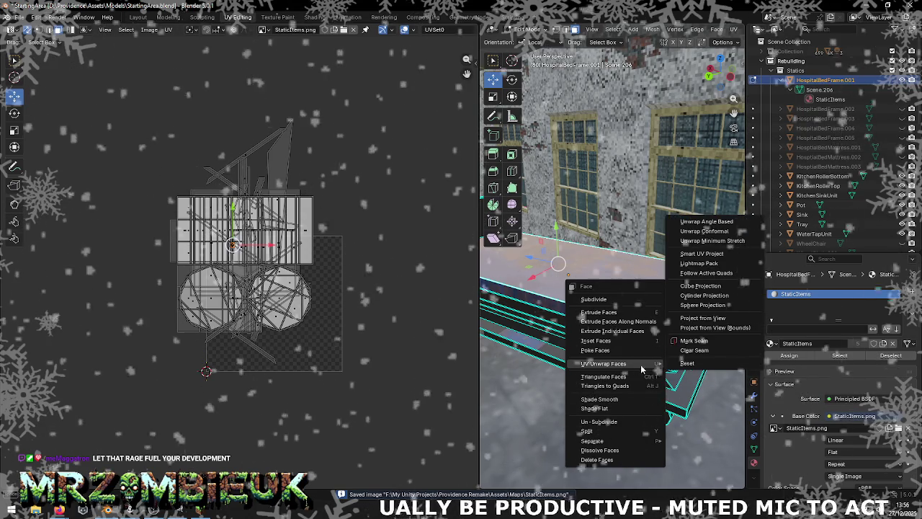
{"action": "mouse_move", "coordinate": [604, 364]}
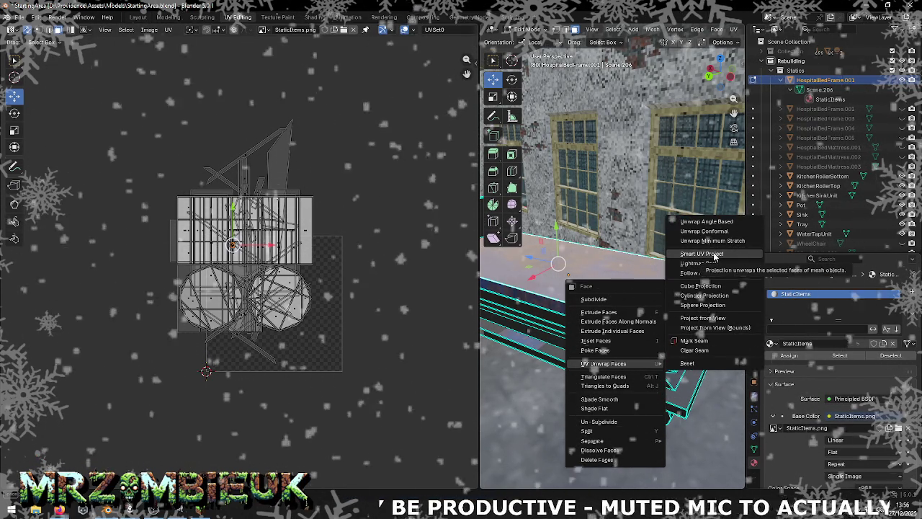
{"action": "left_click", "coordinate": [714, 254]}
{"action": "left_click", "coordinate": [703, 344]}
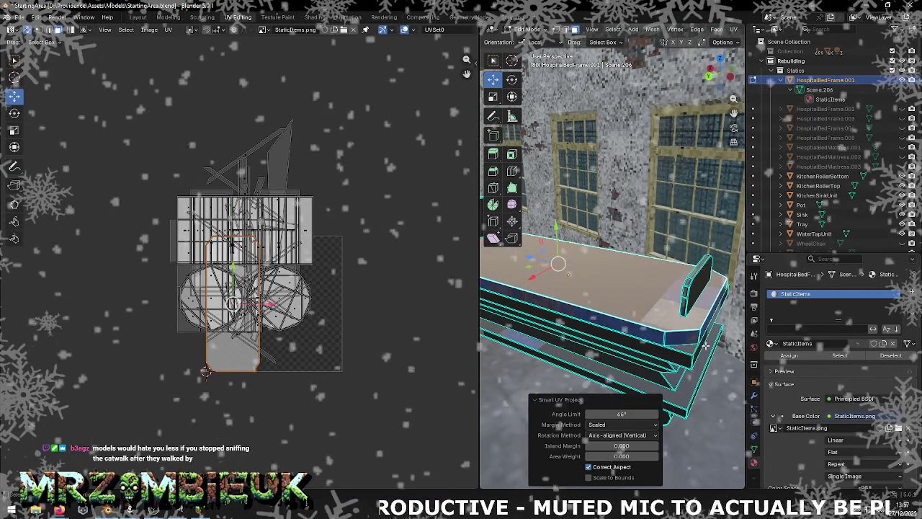
{"action": "left_click", "coordinate": [622, 435]}
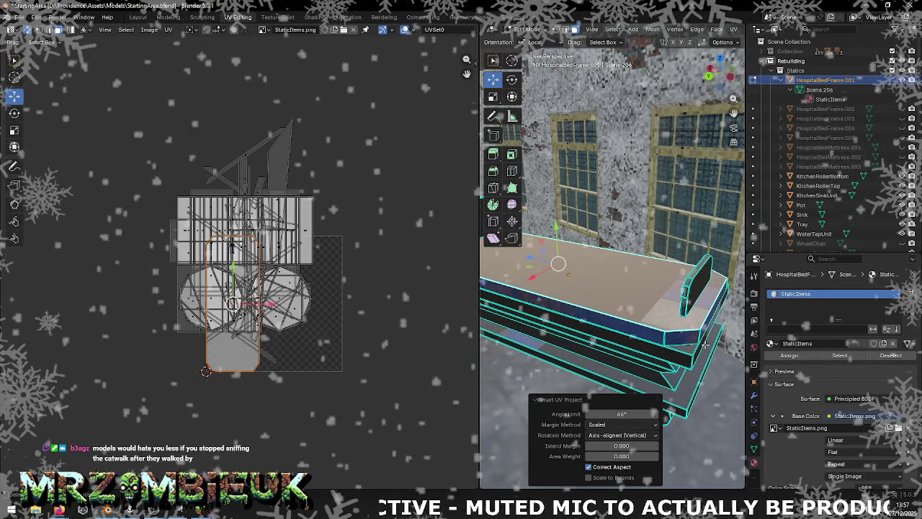
Smart UV Project the bed with Axis-aligned (Vertical) rotation and 0.880 area weight, then save StartingArea.blend
{"action": "key", "text": "a"}
{"action": "right_click", "coordinate": [592, 299]}
{"action": "mouse_move", "coordinate": [552, 300]}
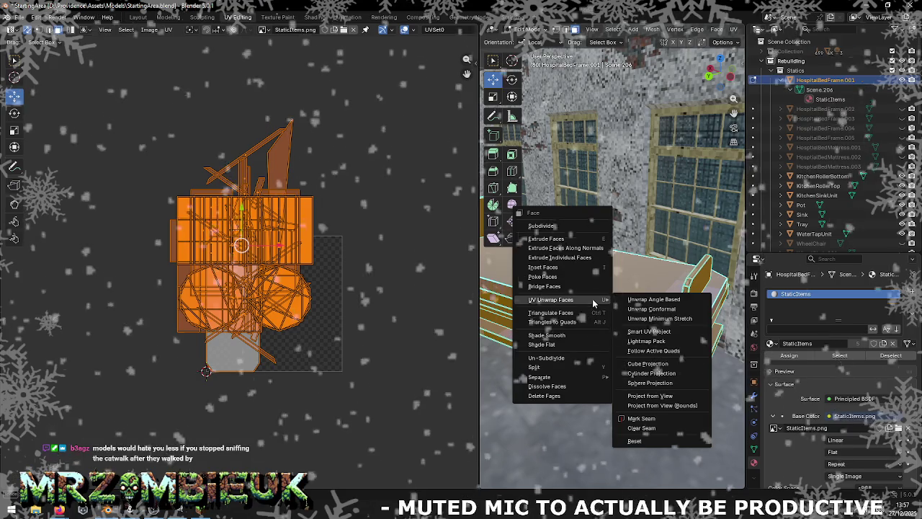
{"action": "left_click", "coordinate": [647, 334]}
{"action": "left_click", "coordinate": [623, 421]}
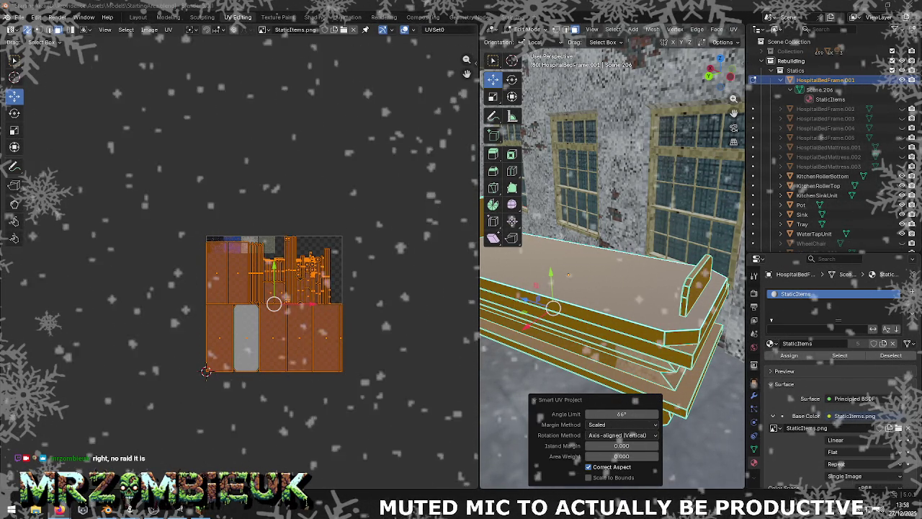
{"action": "left_click", "coordinate": [622, 435]}
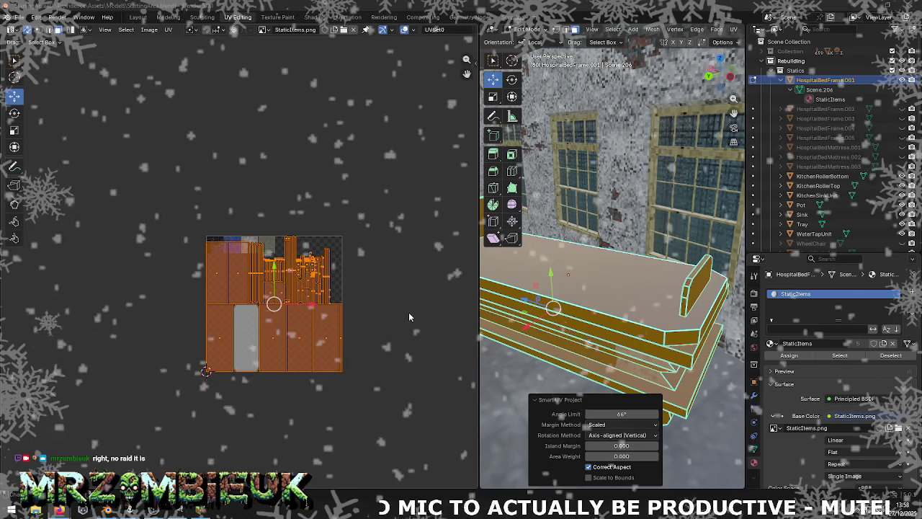
{"action": "left_click", "coordinate": [20, 17]}
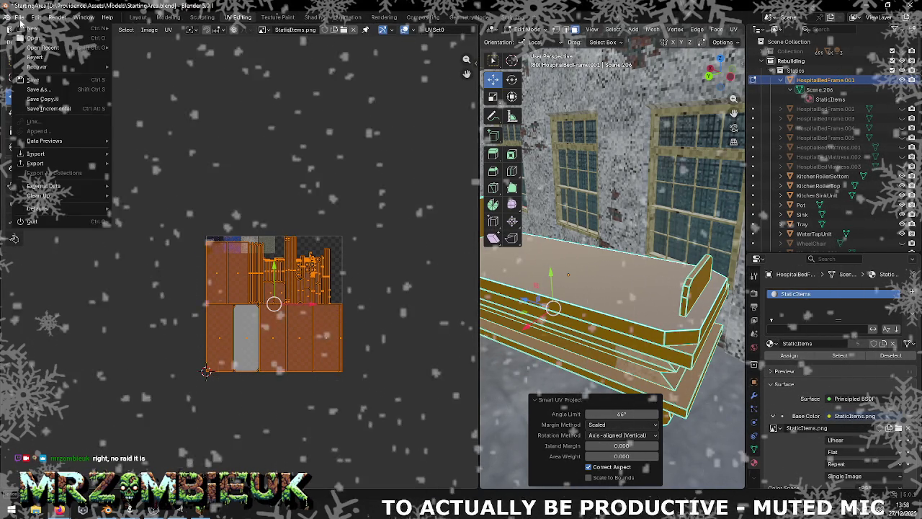
{"action": "left_click", "coordinate": [41, 78]}
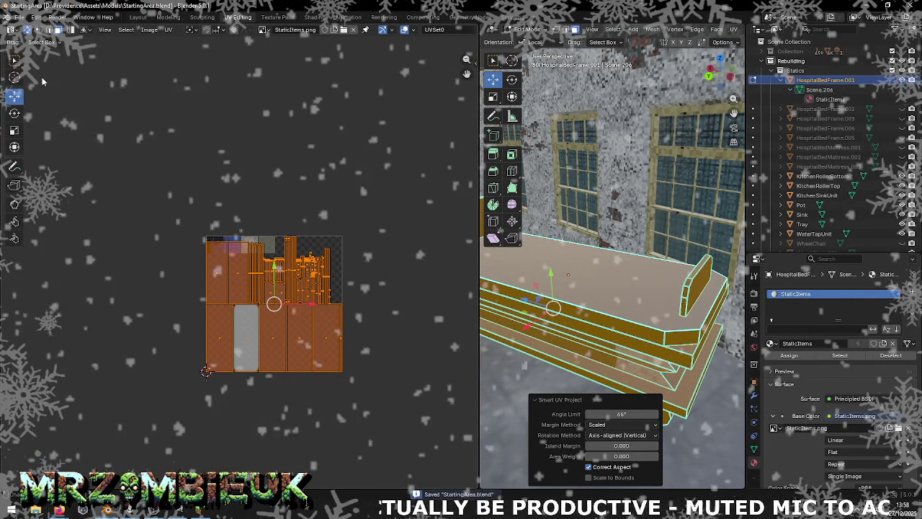